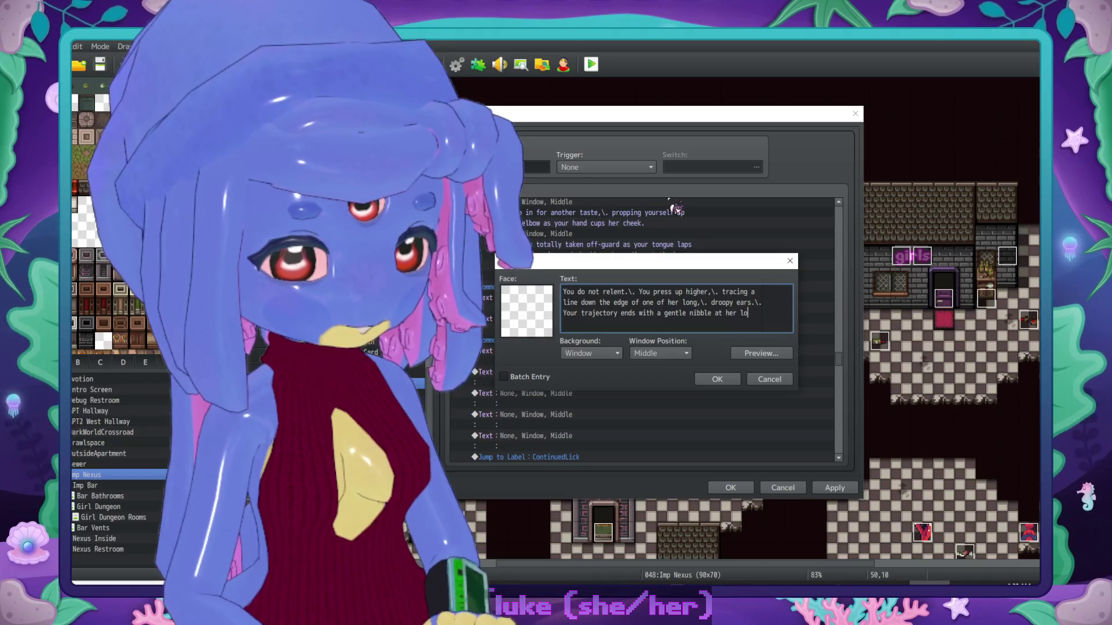
Step: Insert the ear-nibble narration, then add a sluphsound Play SE at 60% volume and 80% pitch
left_click(731, 379)
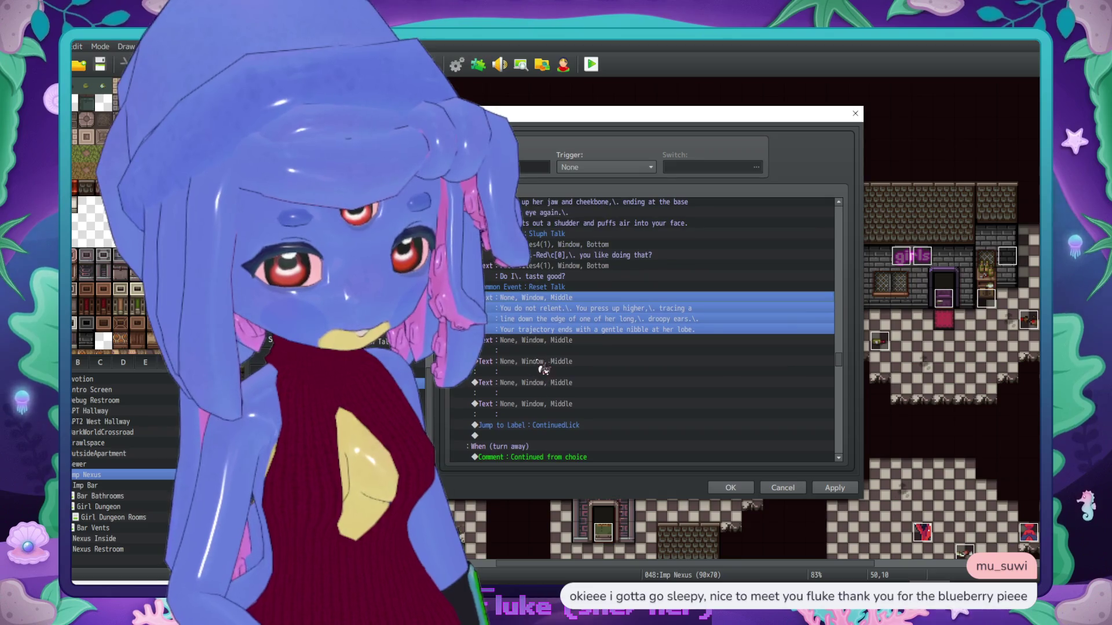
double_click(561, 350)
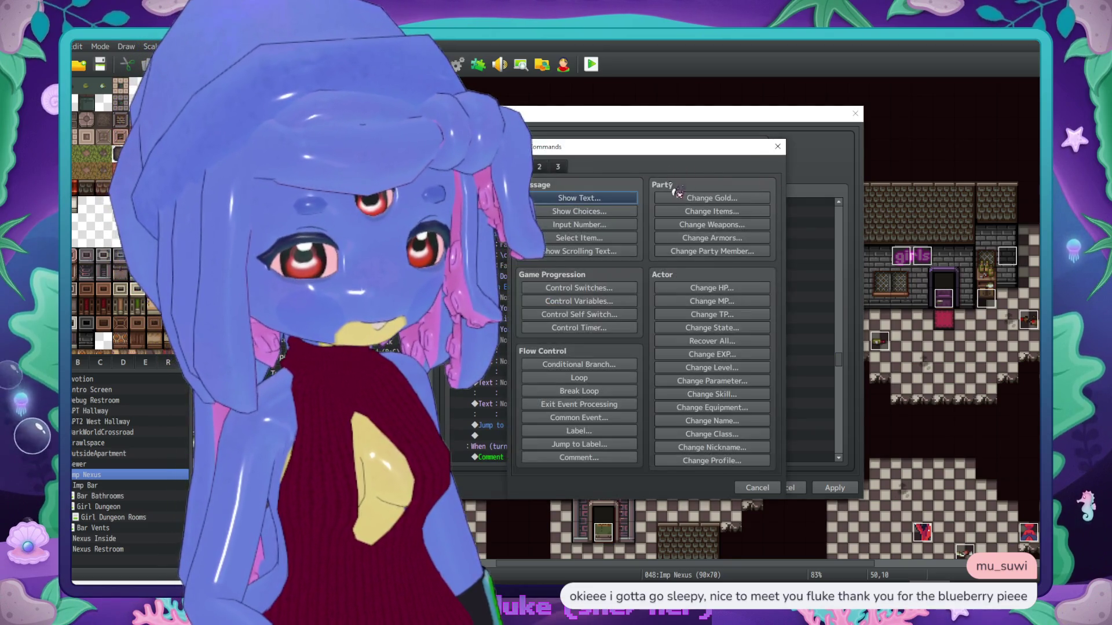
left_click(539, 167)
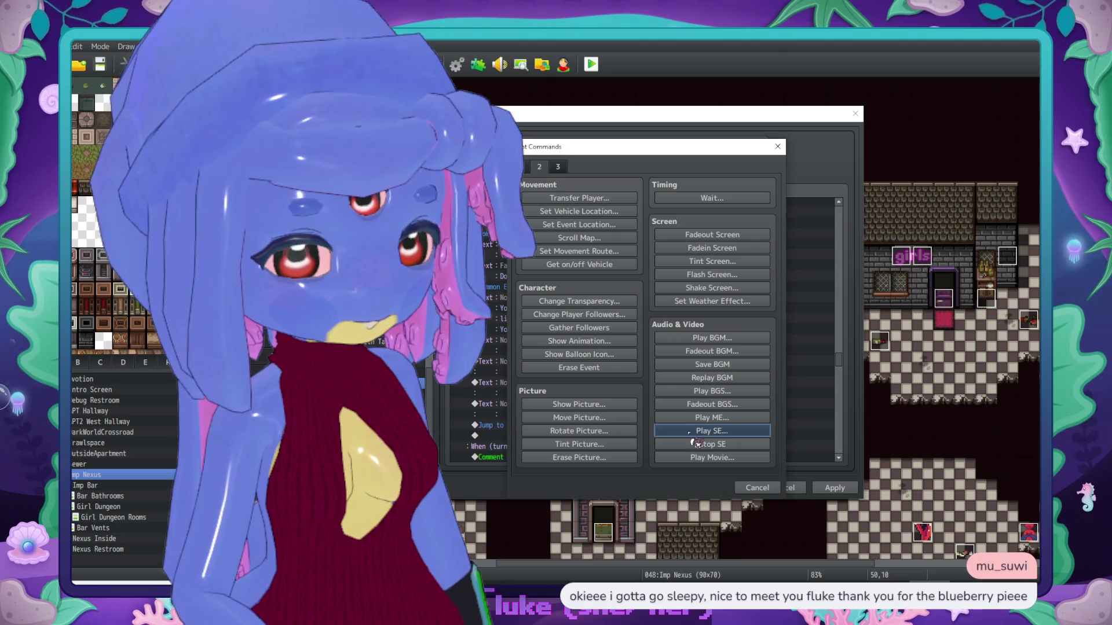
left_click(688, 432)
scroll(625, 301, "down", 15)
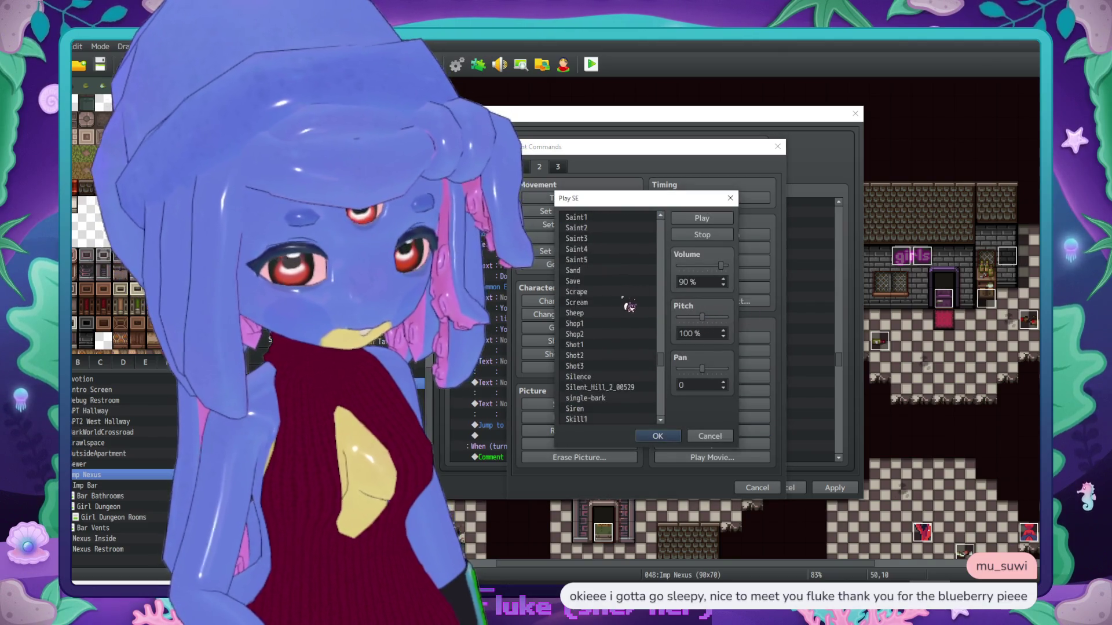
scroll(630, 307, "down", 6)
left_click(619, 325)
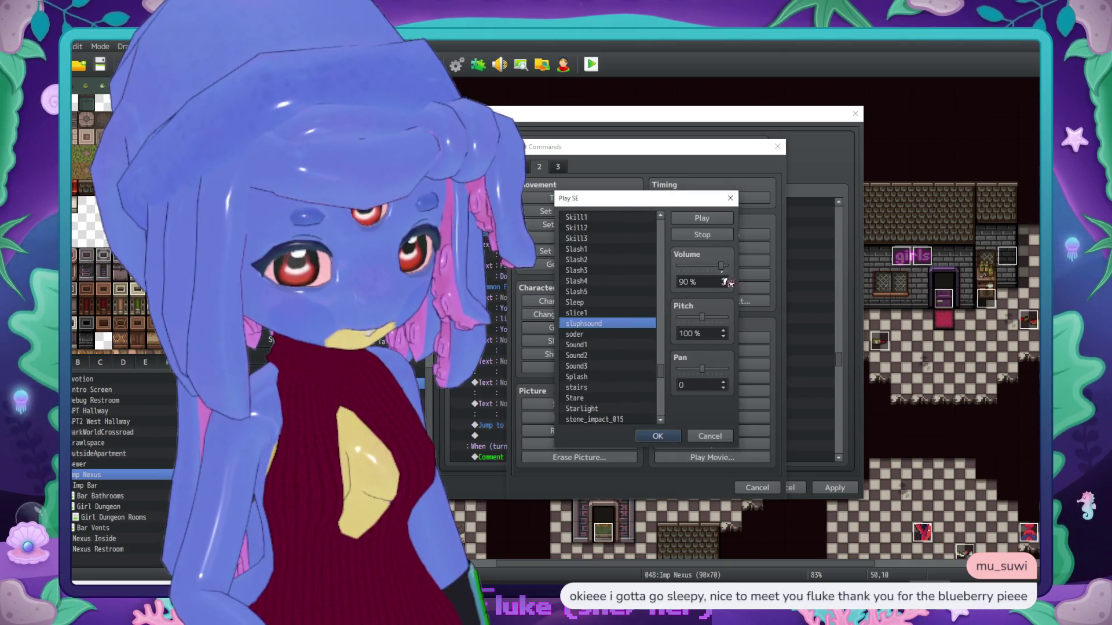
left_click_drag(721, 265, 706, 265)
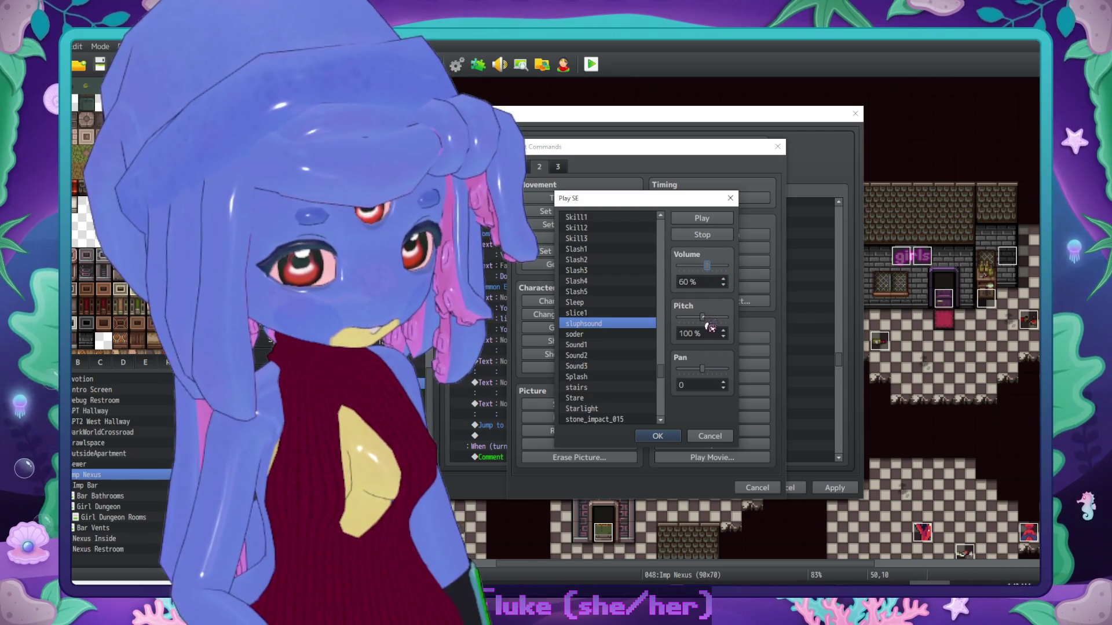
scroll(708, 328, "down", 1)
left_click(701, 218)
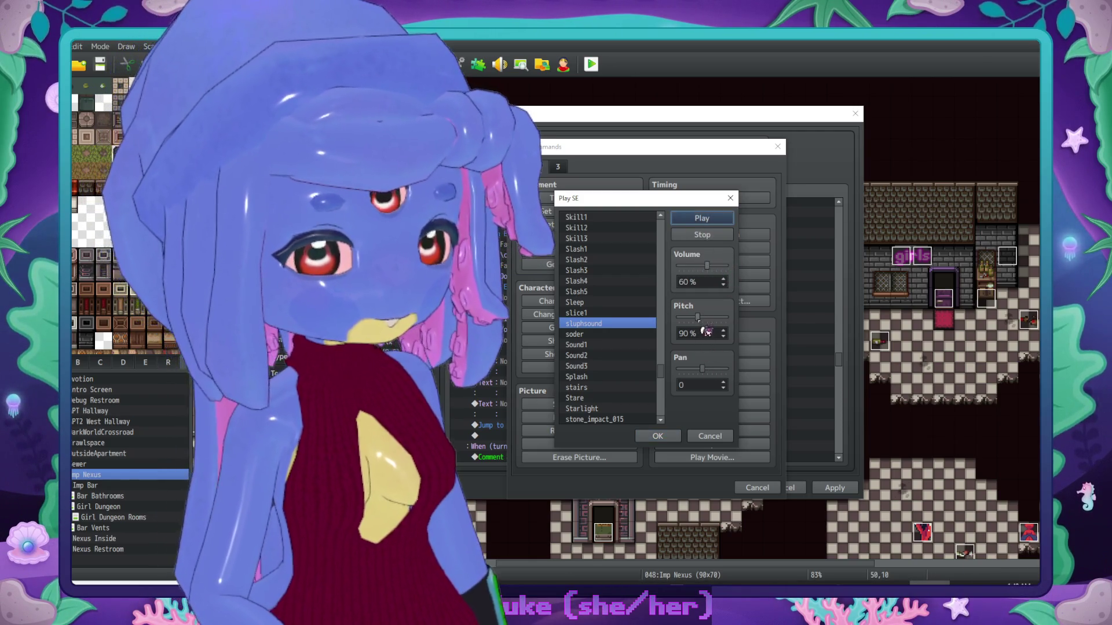
scroll(704, 330, "down", 1)
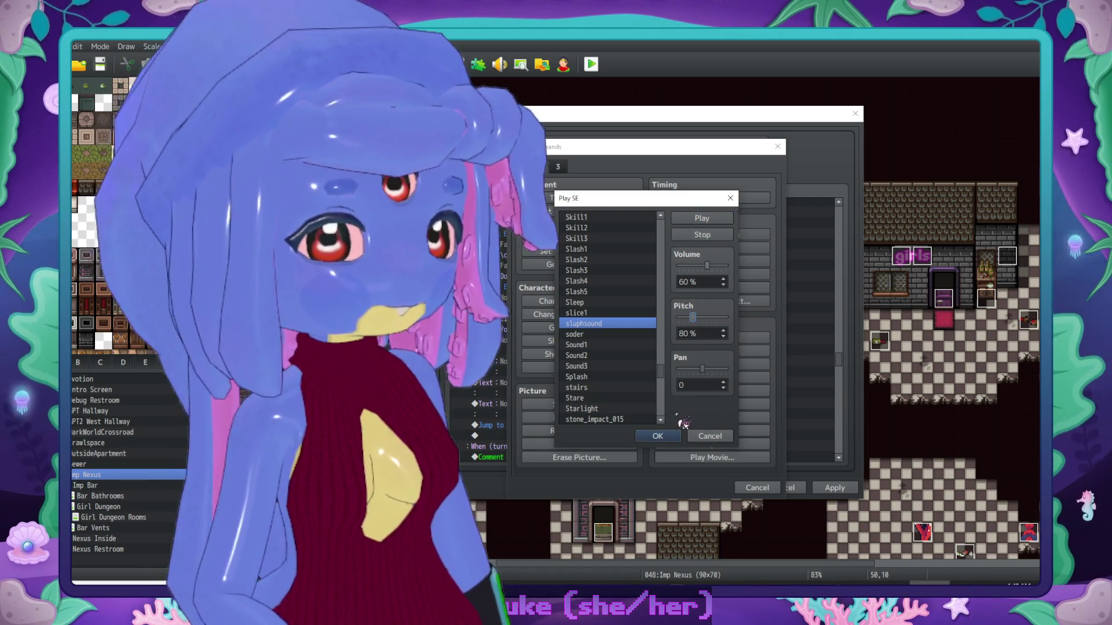
left_click(671, 435)
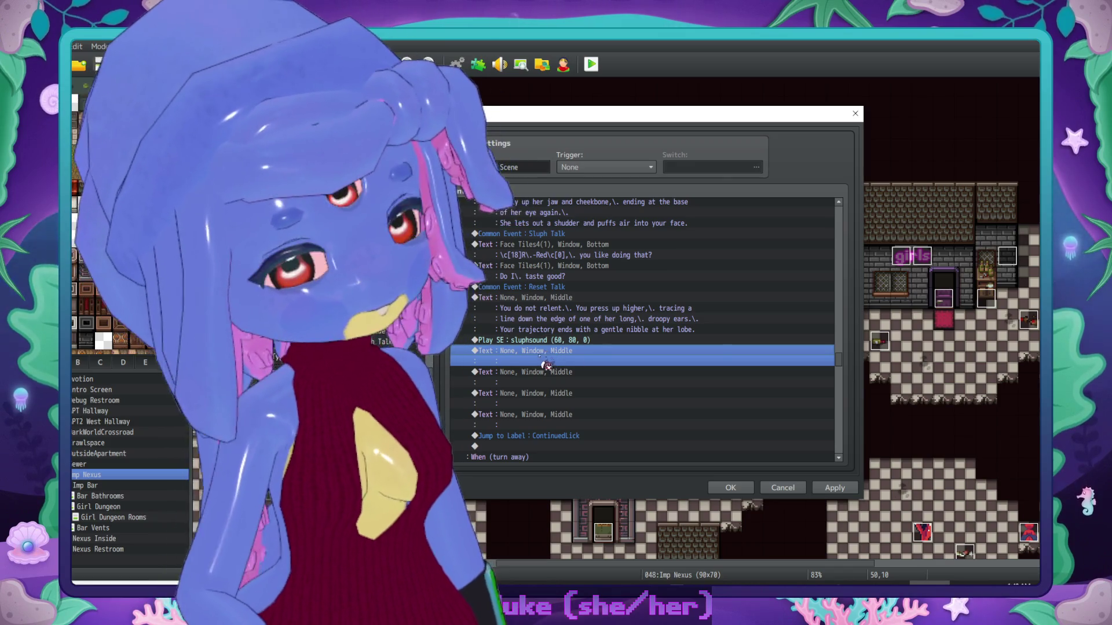
scroll(585, 362, "down", 1)
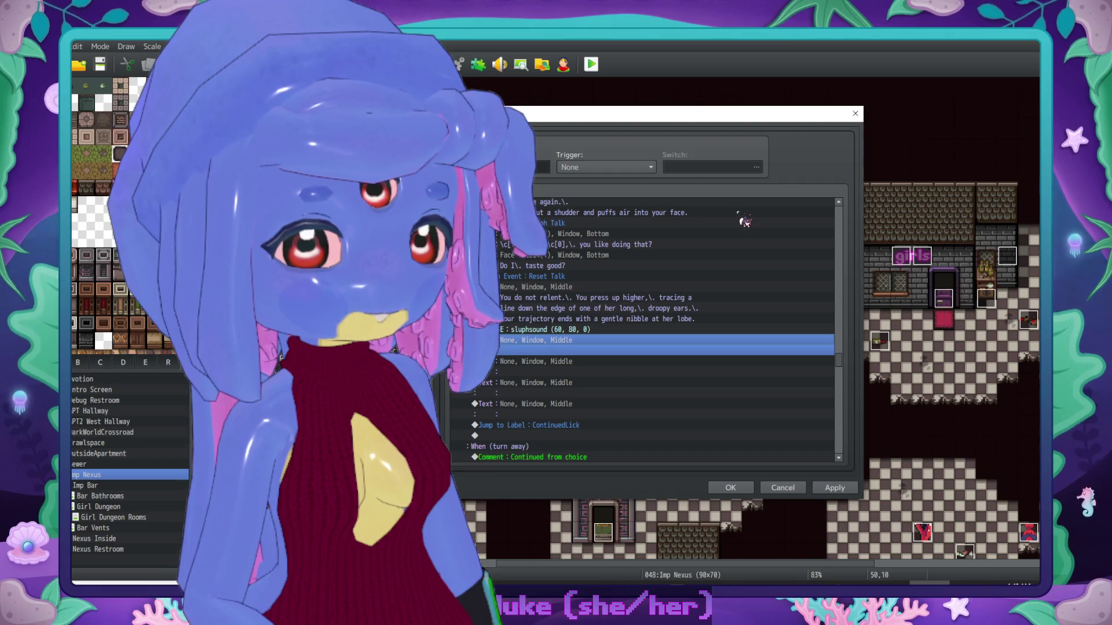
Step: Write the narration 'gives a full-body shudder and exhales unevenly. Her eyes go out of focus.'
key("Return")
type("She")
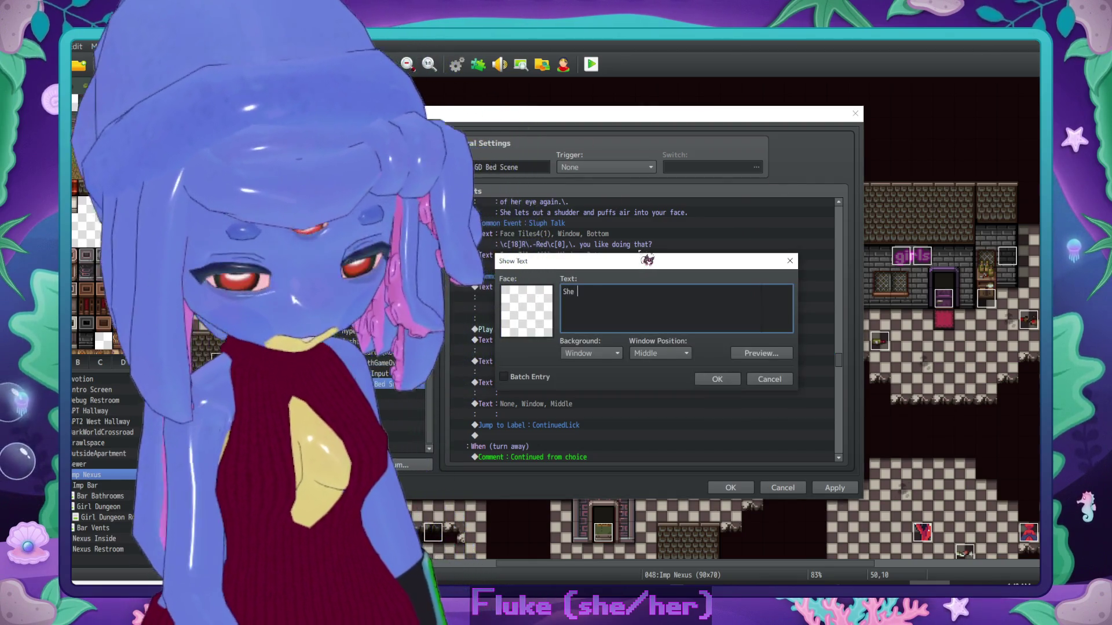
type("gives a full-")
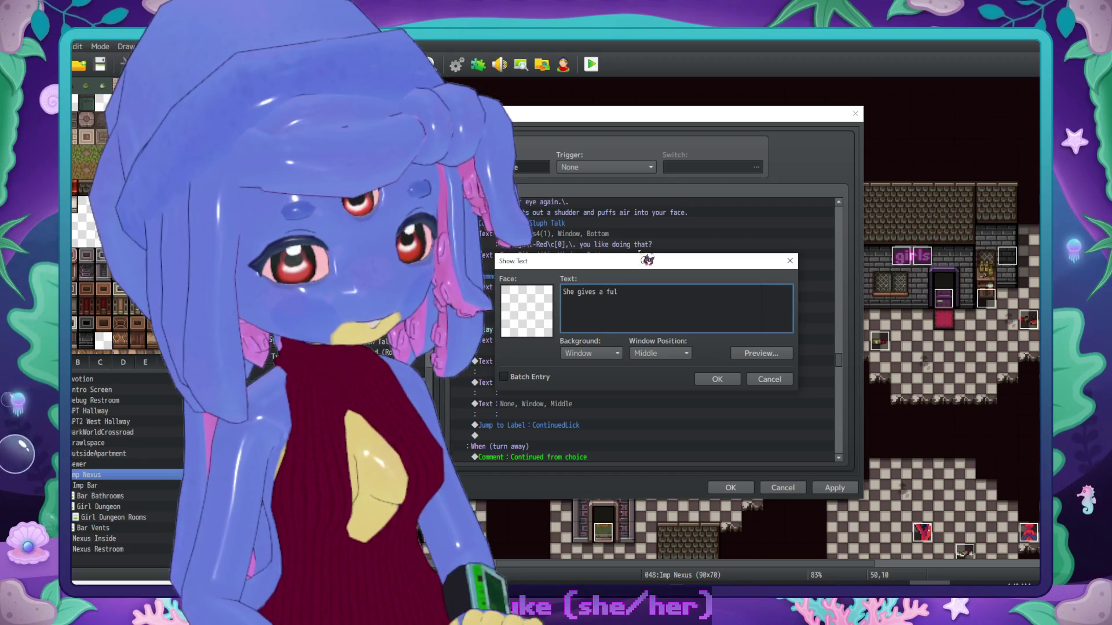
type("body shj")
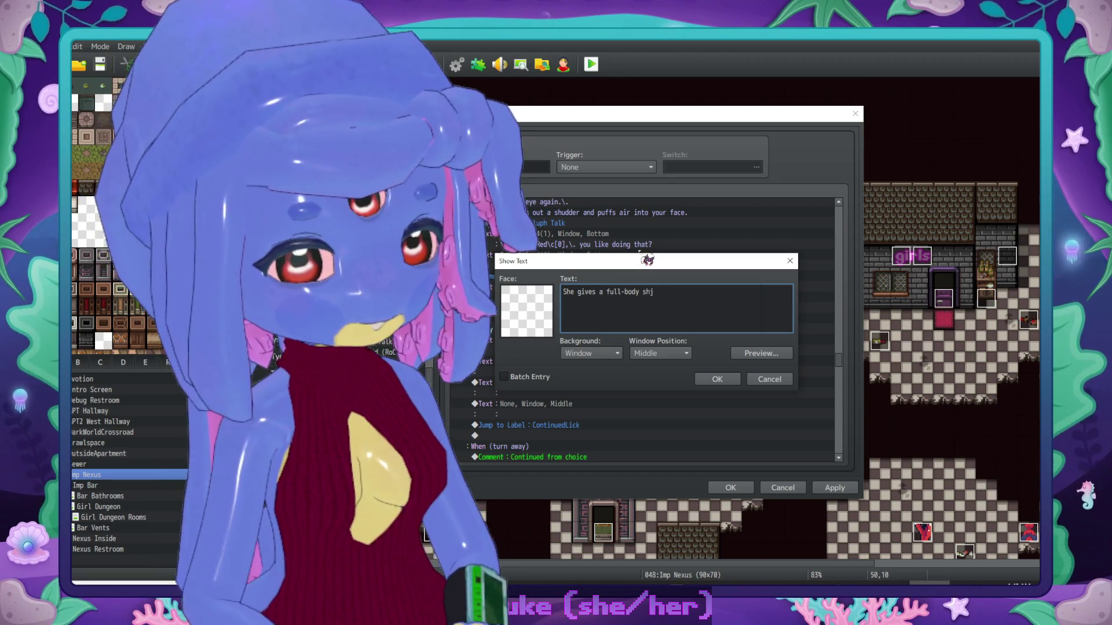
key("BackSpace")
type("udder and ")
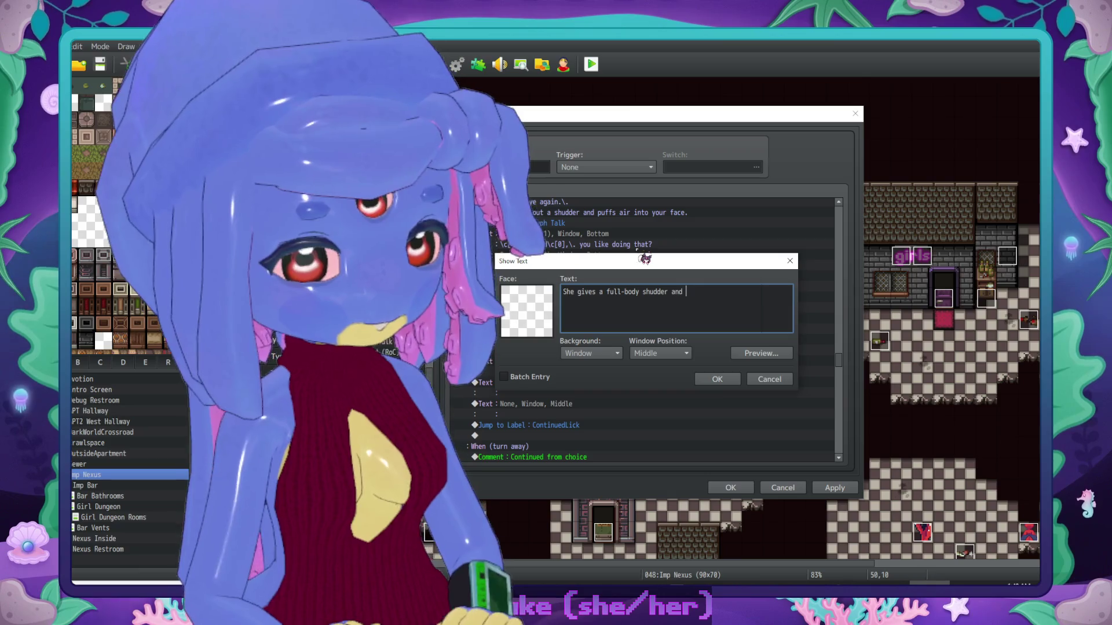
type("exhales unevenly")
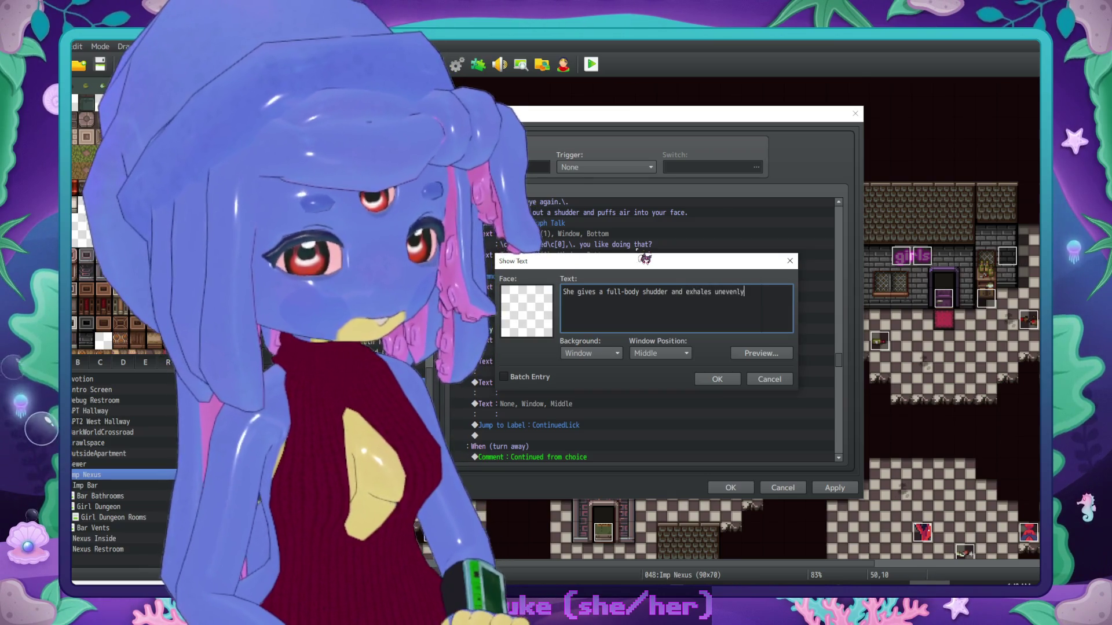
type(".\\. Her eyes ")
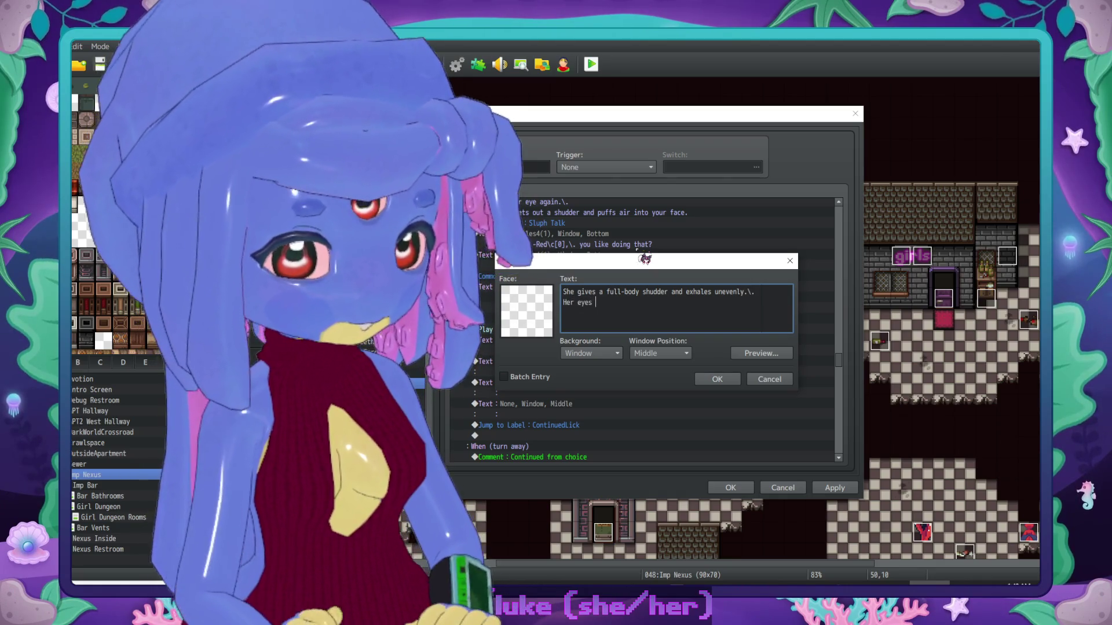
type("go out of focus.")
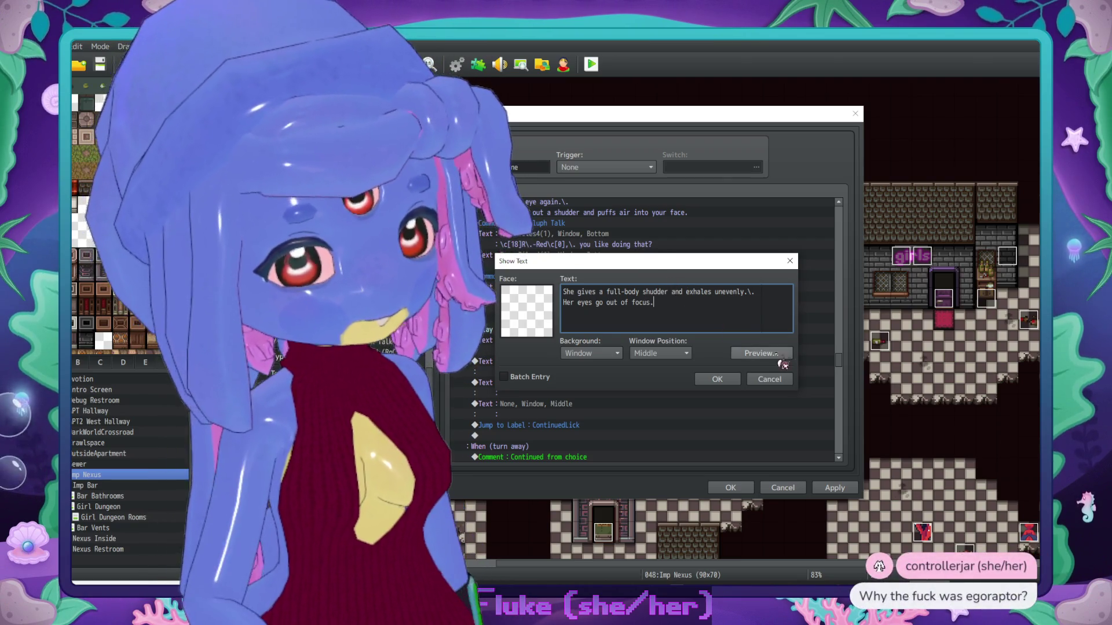
left_click(731, 379)
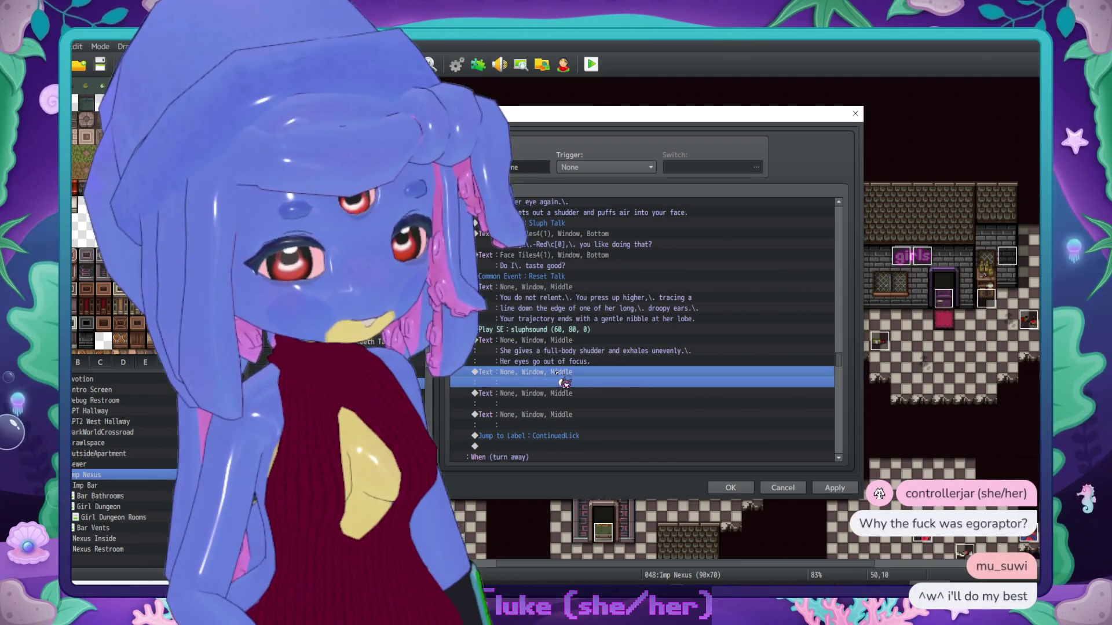
Step: Cancel the next empty Text command unchanged and close the event editor with OK
double_click(564, 383)
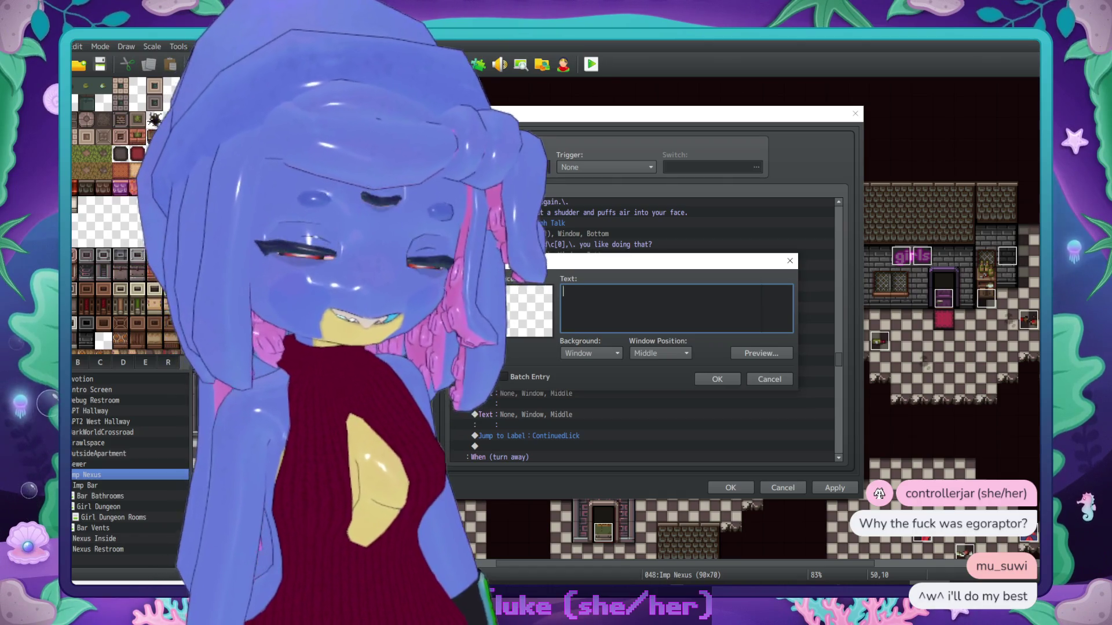
left_click(601, 186)
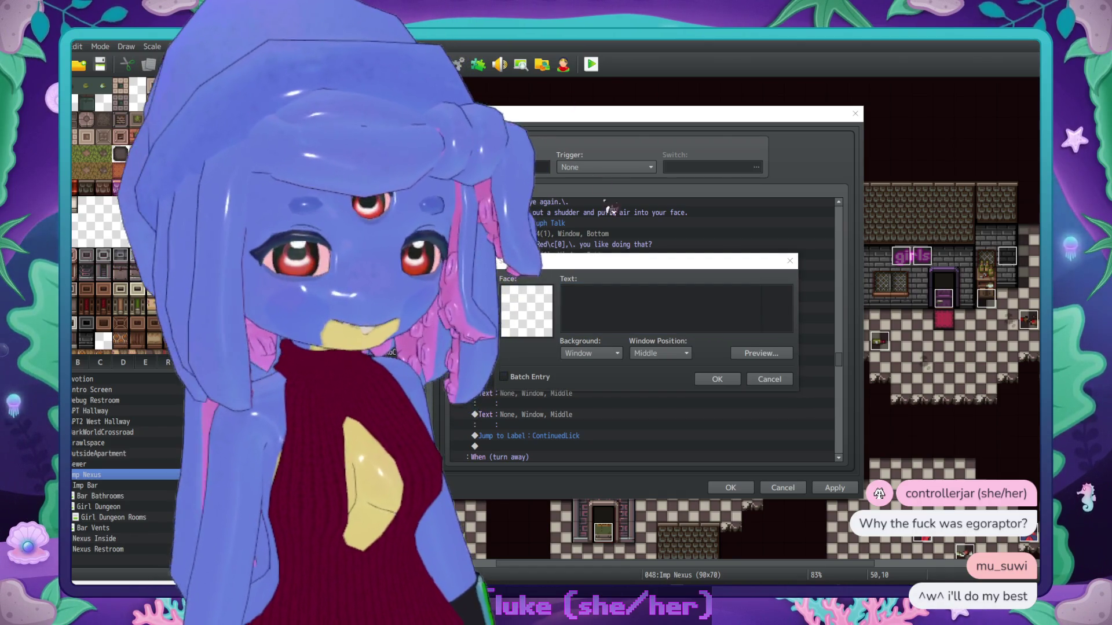
left_click(728, 389)
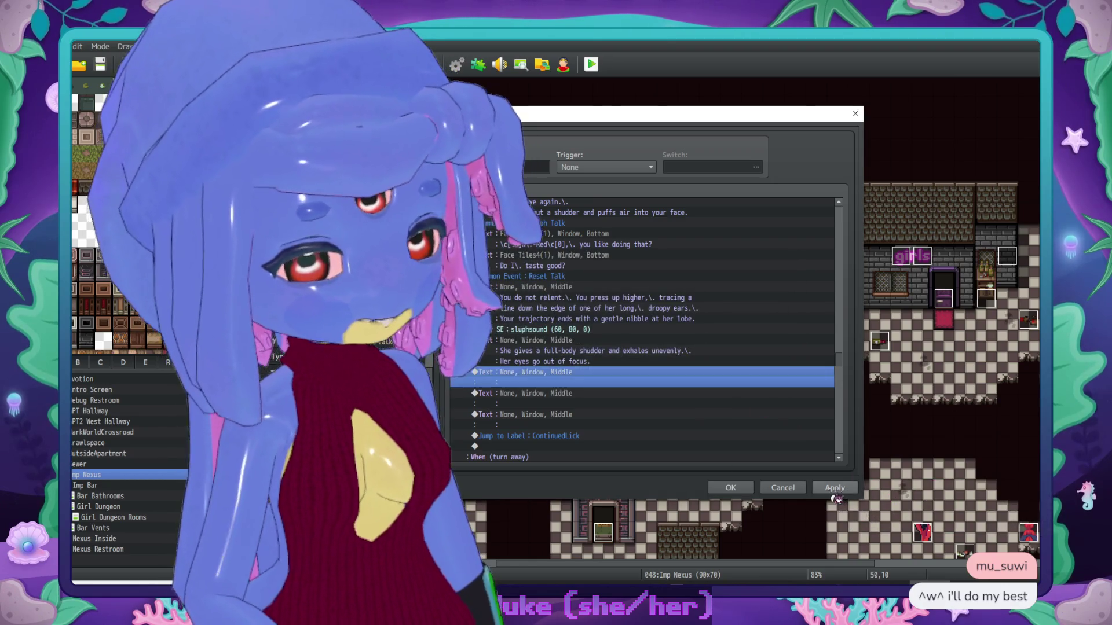
left_click(733, 490)
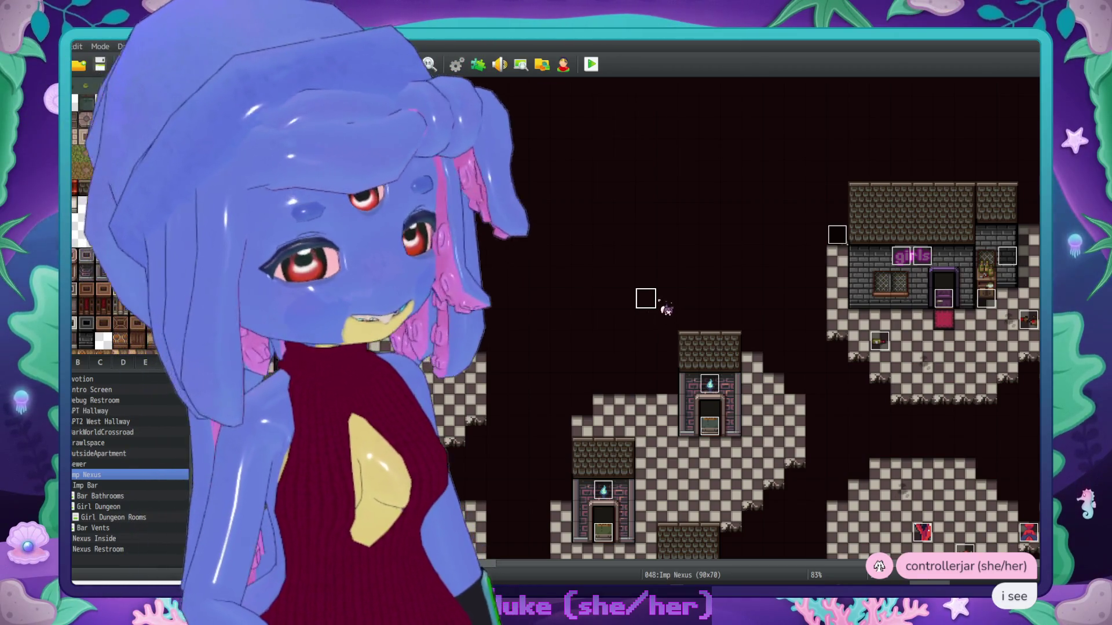
Step: Reopen the bed scene event and select the empty Text line after the shudder narration
double_click(654, 299)
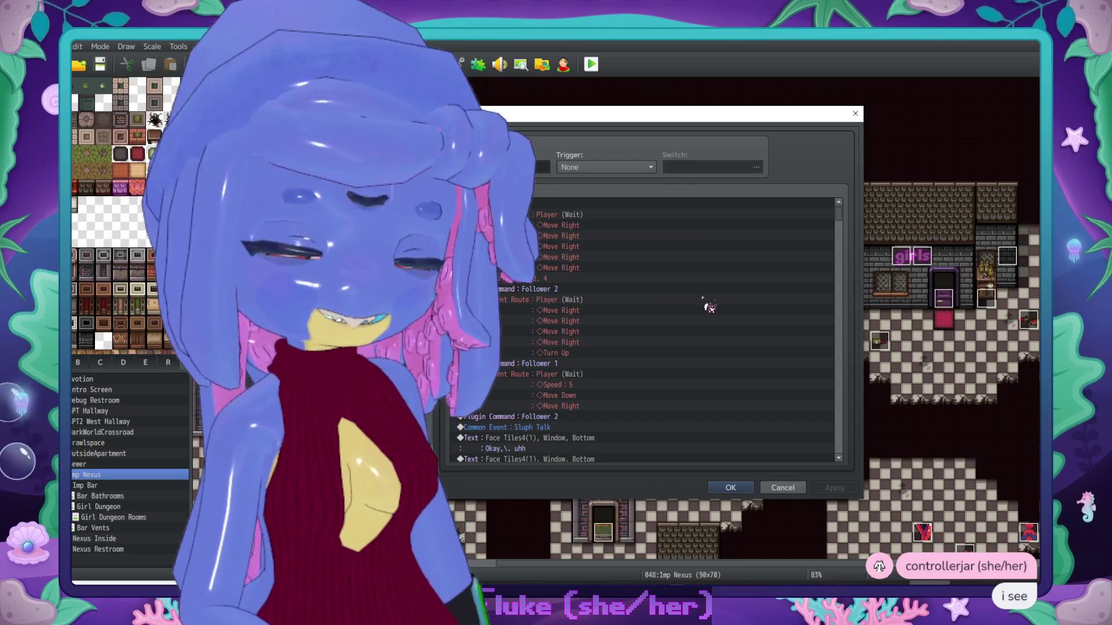
left_click_drag(838, 213, 836, 372)
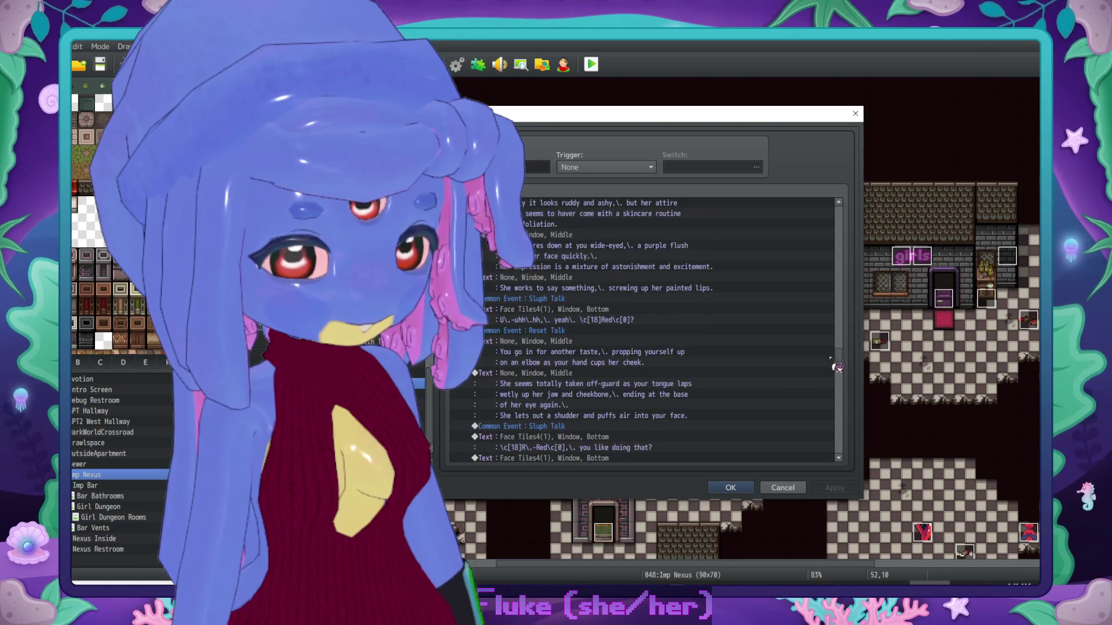
scroll(670, 364, "down", 2)
scroll(672, 359, "up", 3)
scroll(665, 286, "down", 1)
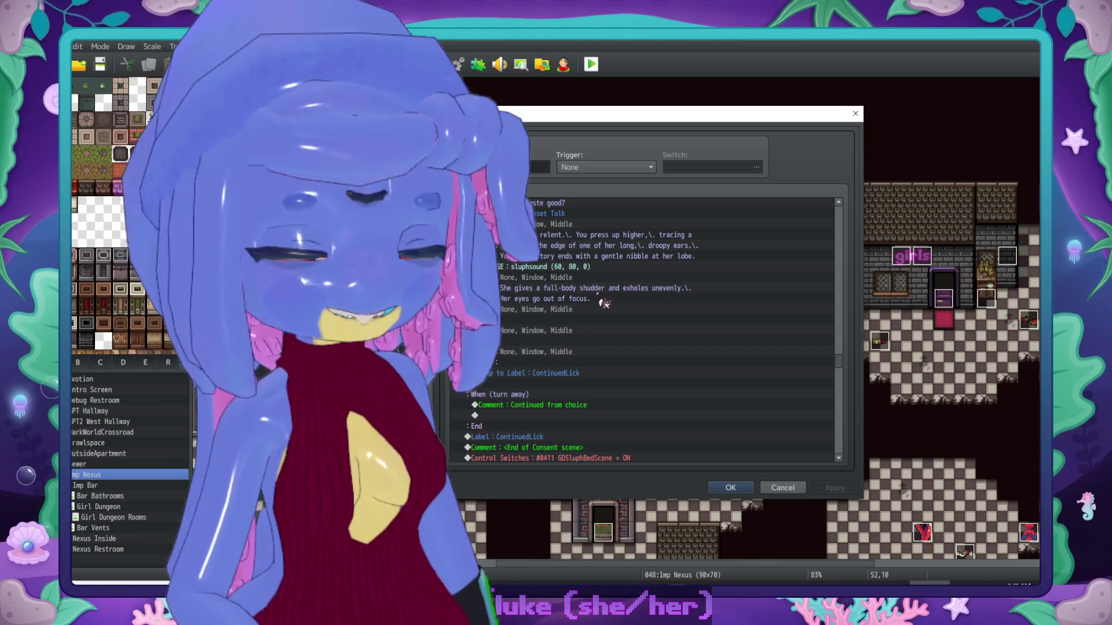
scroll(706, 295, "down", 2)
scroll(702, 301, "up", 1)
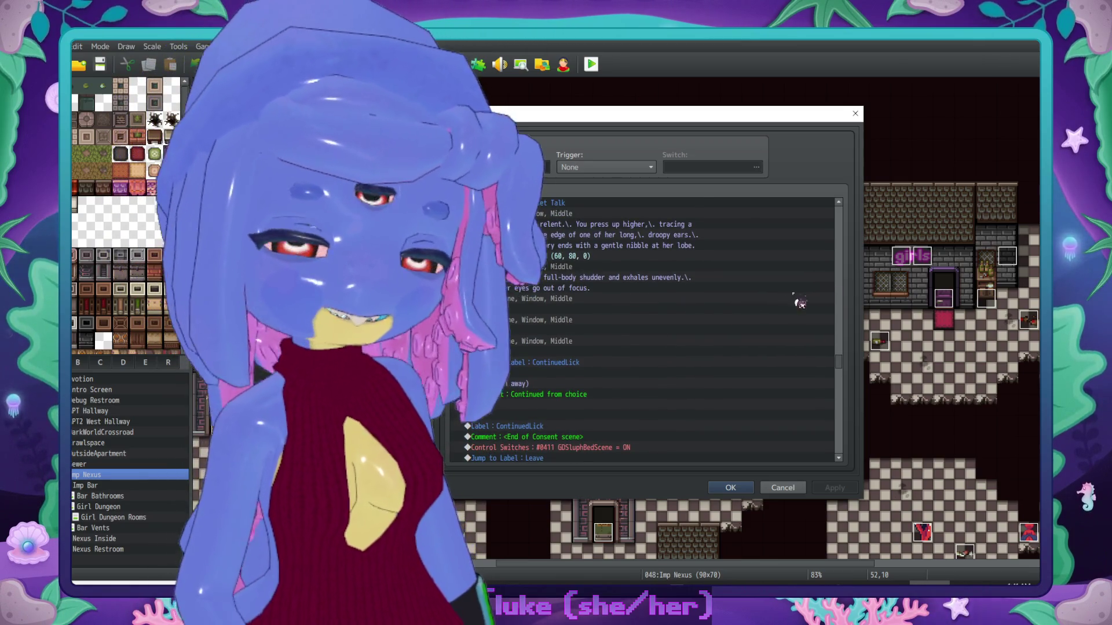
scroll(707, 306, "up", 1)
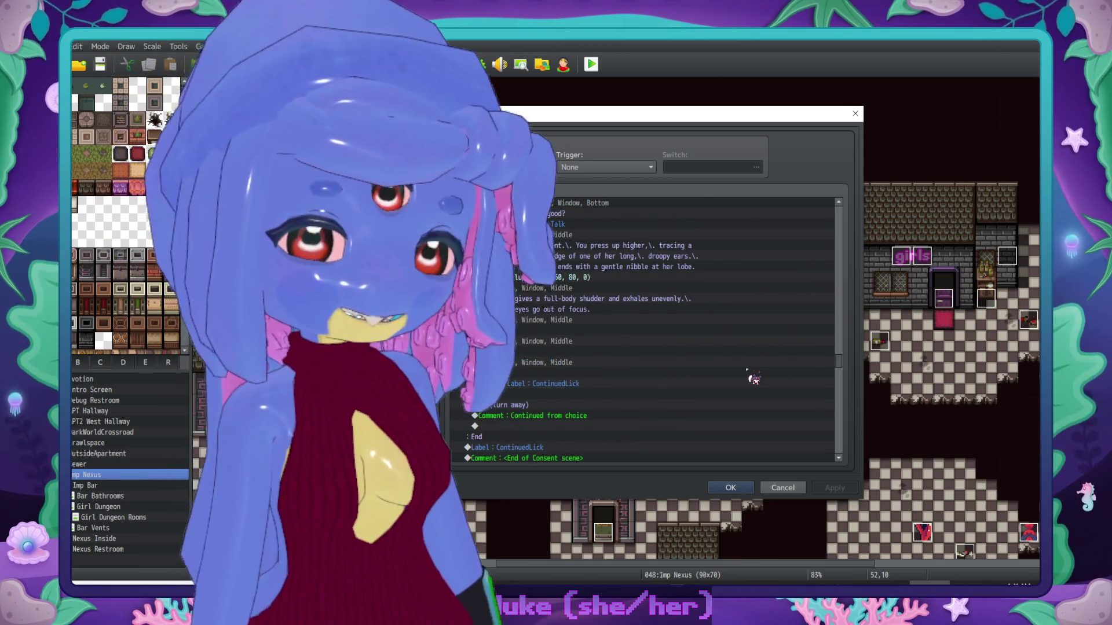
scroll(788, 324, "down", 1)
left_click(666, 314)
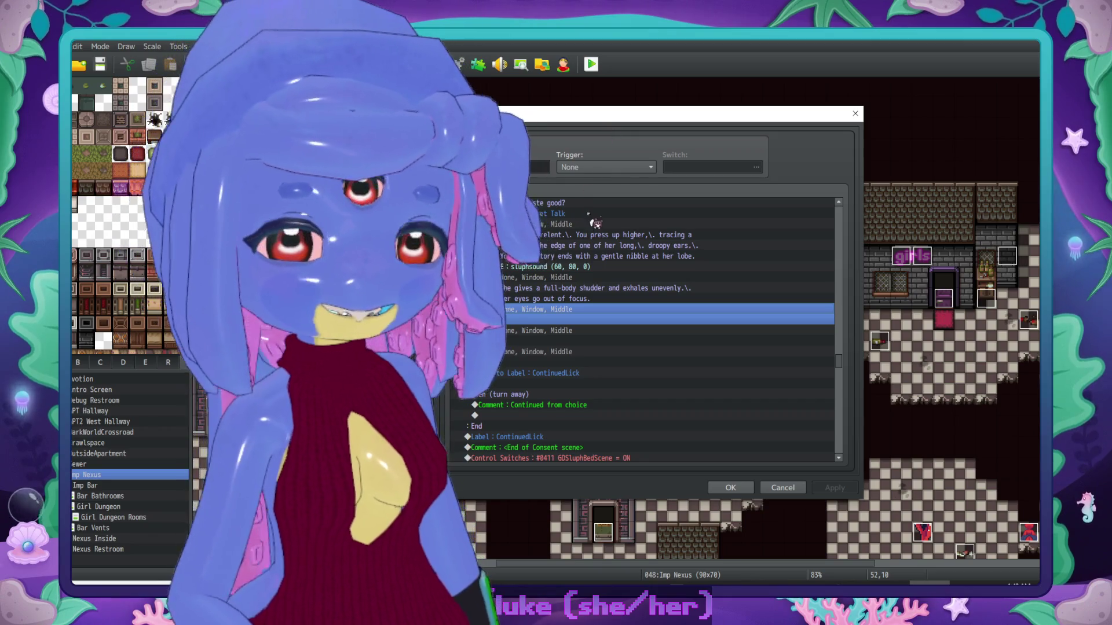
Step: Select the first empty narration placeholder after the shudder text and open it for editing
left_click(566, 340)
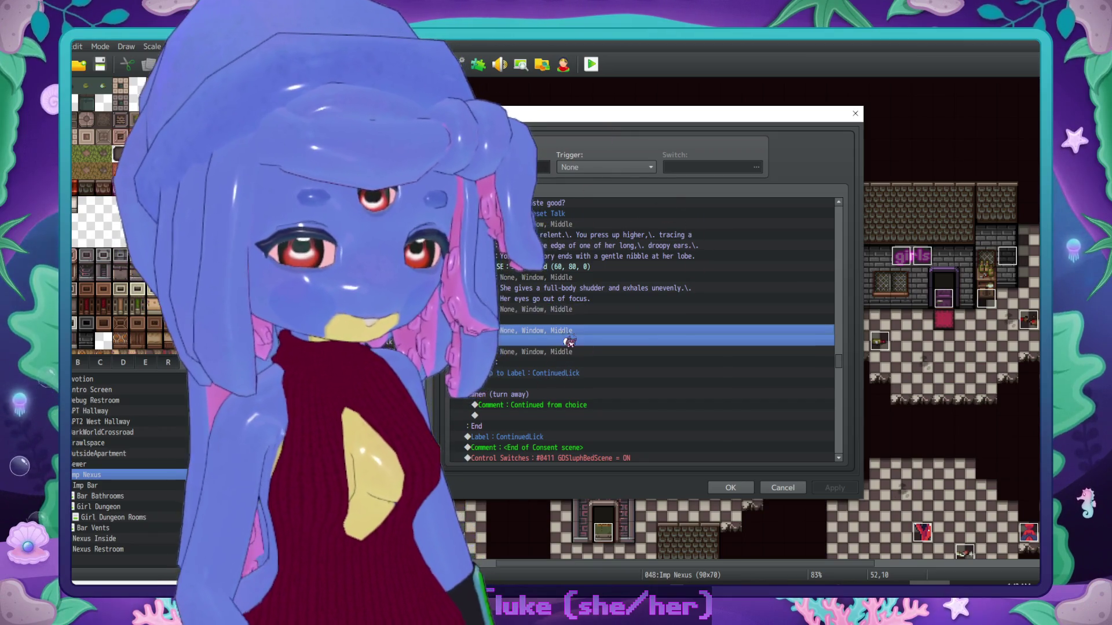
left_click(587, 315)
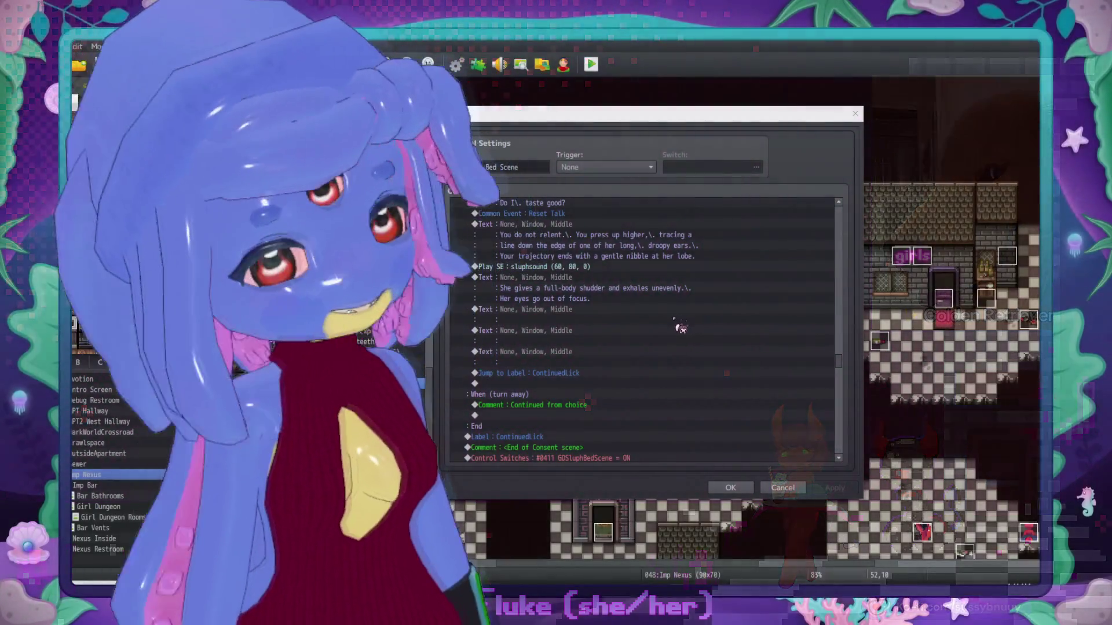
left_click(583, 317)
scroll(593, 320, "up", 2)
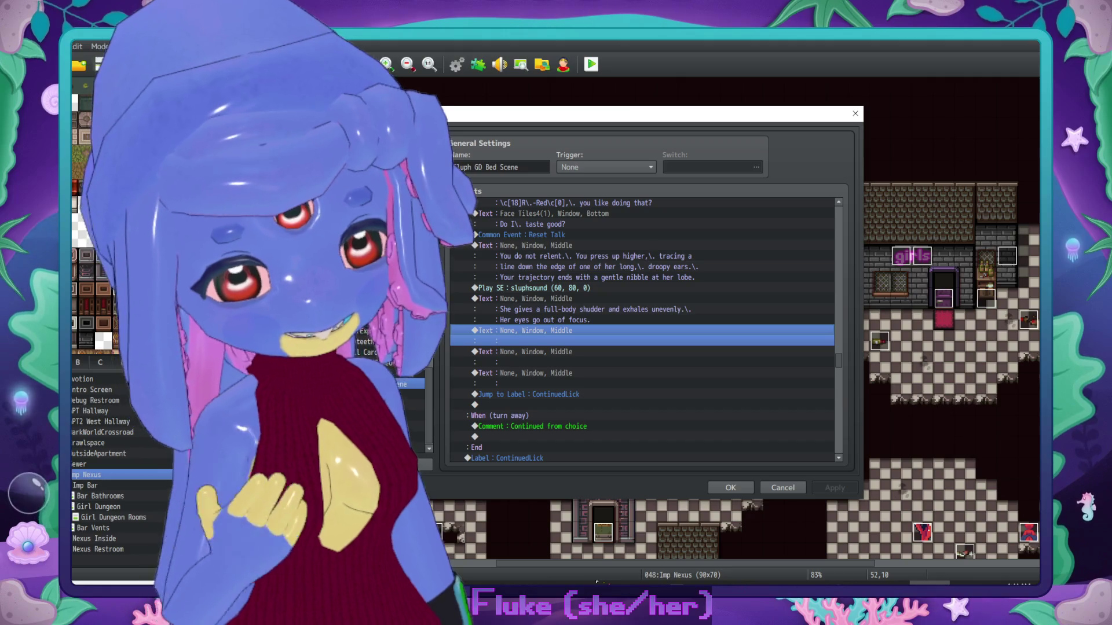
key("alt+Tab")
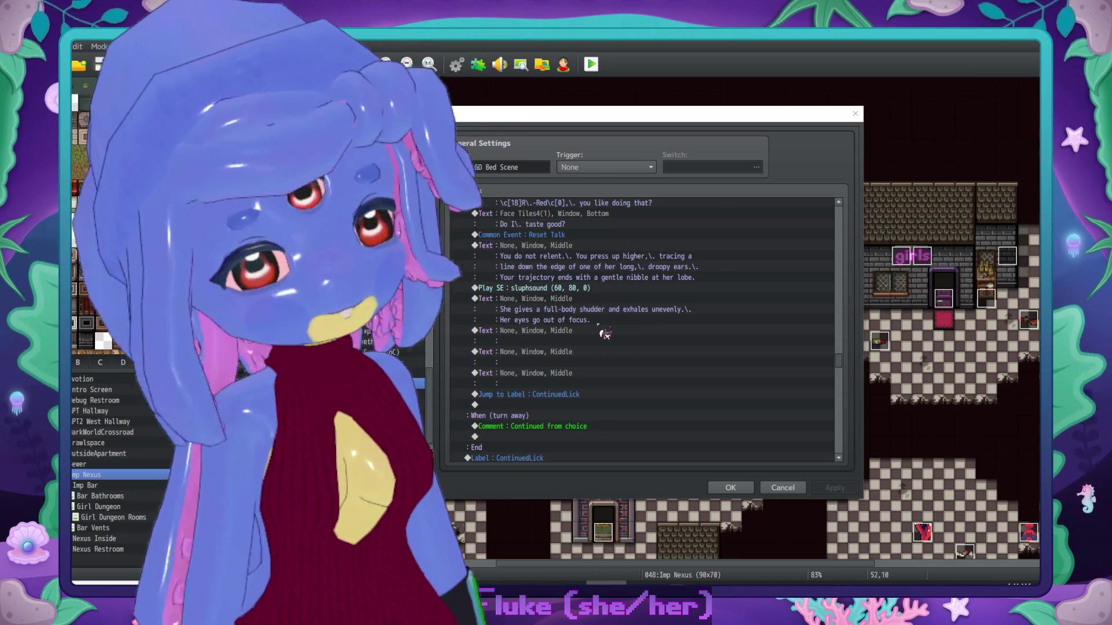
scroll(599, 327, "down", 1)
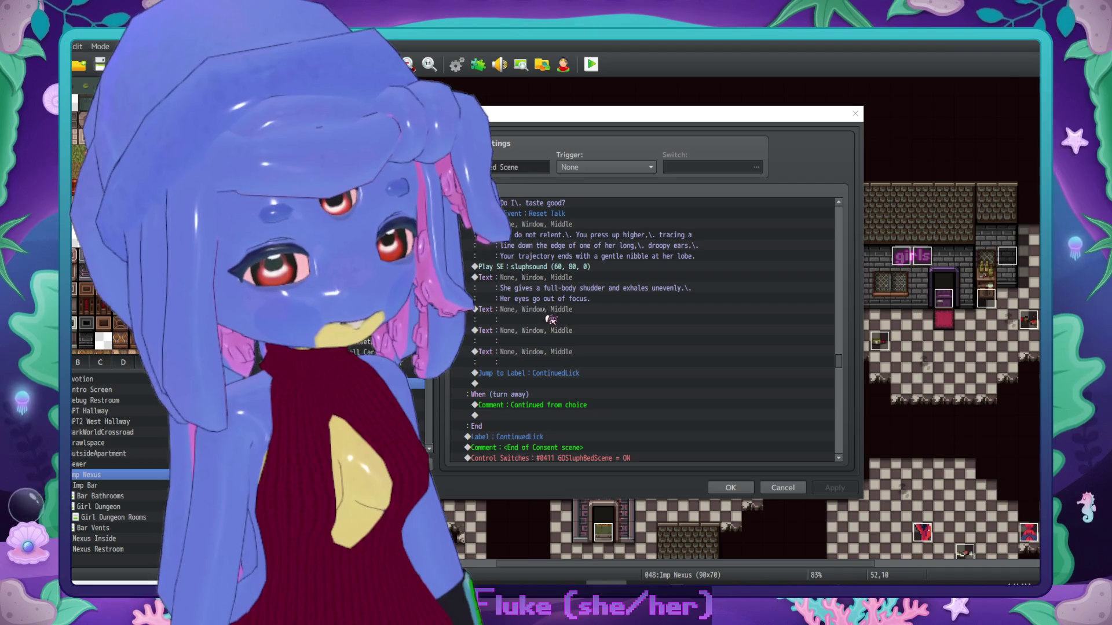
left_click(544, 320)
scroll(544, 322, "down", 1)
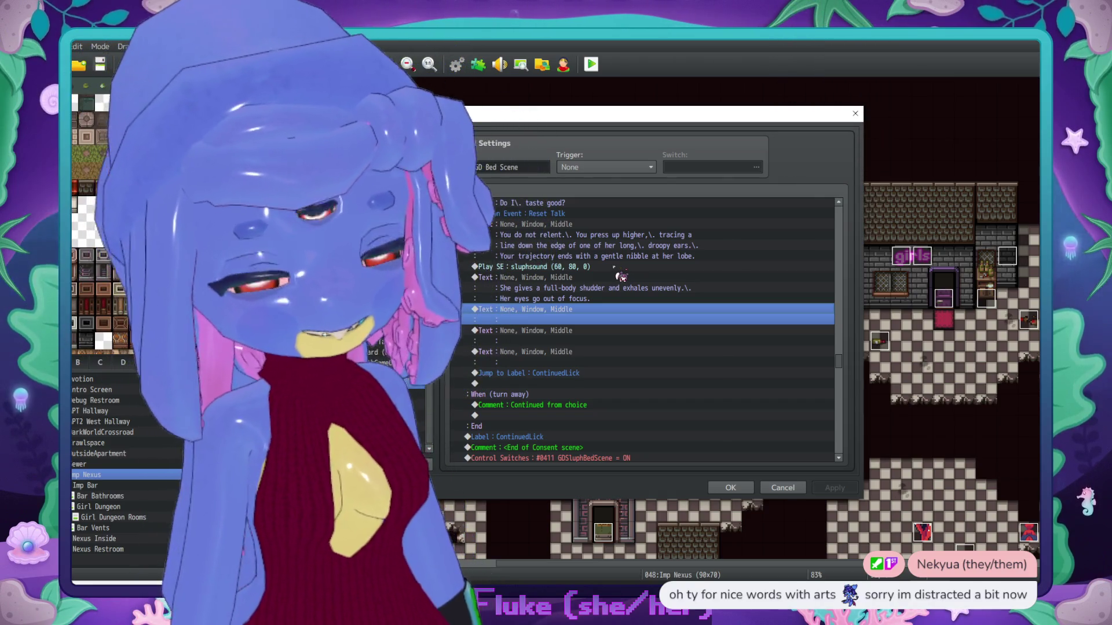
key("Return")
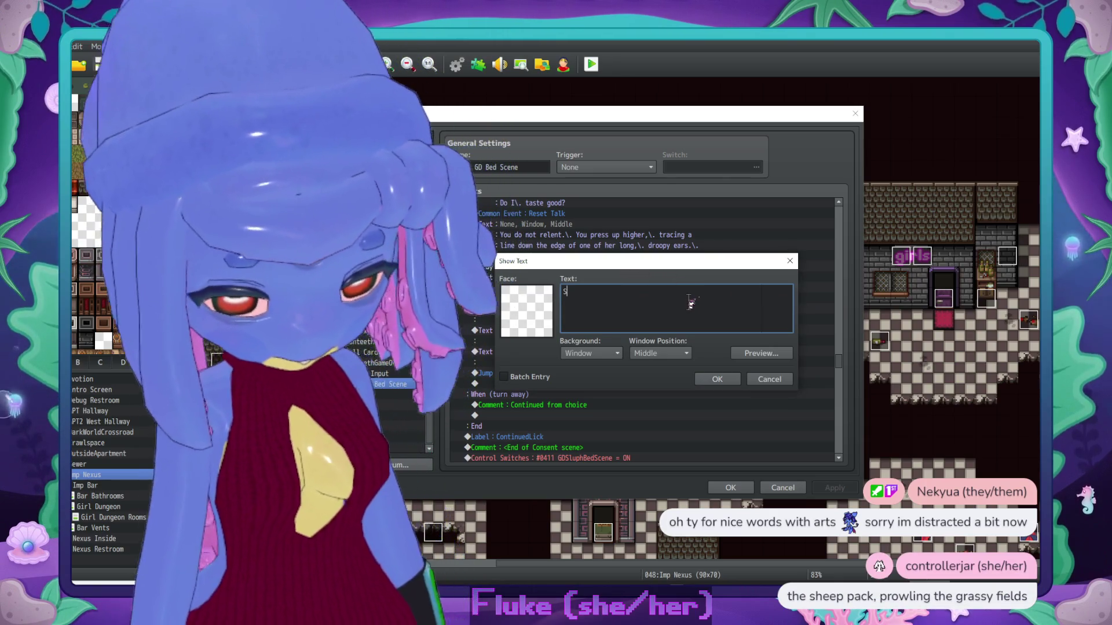
Step: Type 'You target the opening in her defenses.' and 'Sitting upright, you nip and taste at the ear.'
type("Sitti")
key("BackSpace")
key("BackSpace")
key("BackSpace")
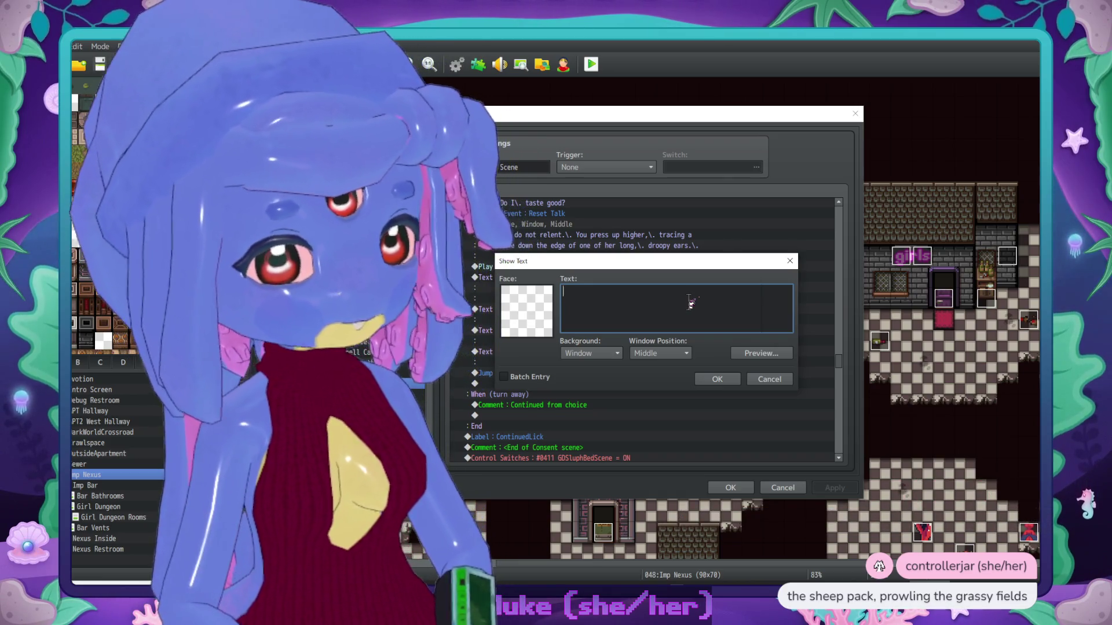
type("sue")
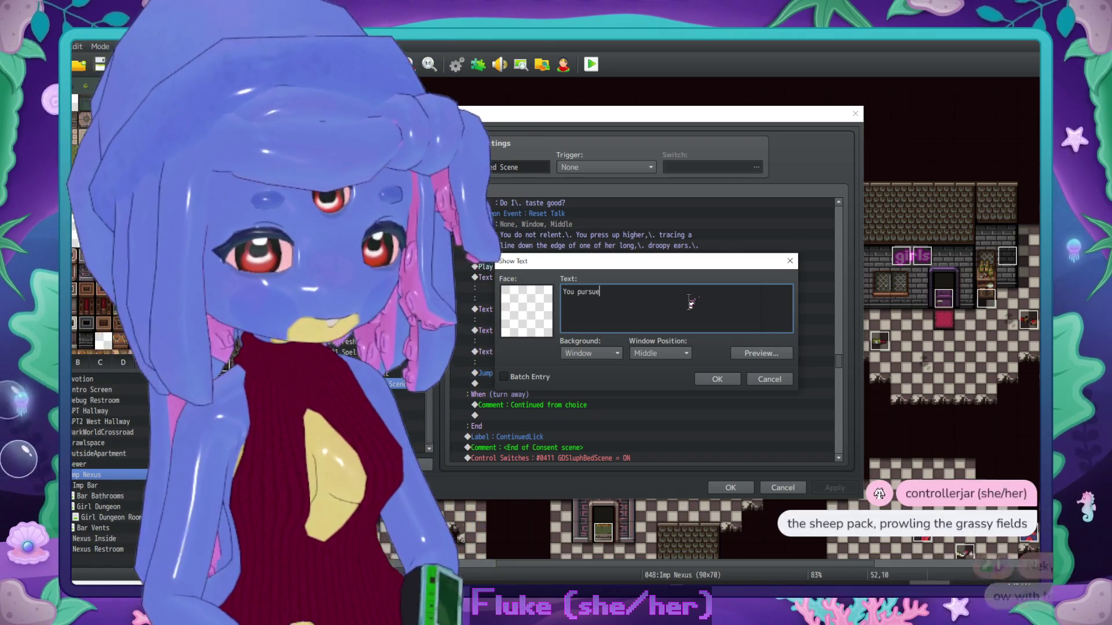
type(" the o")
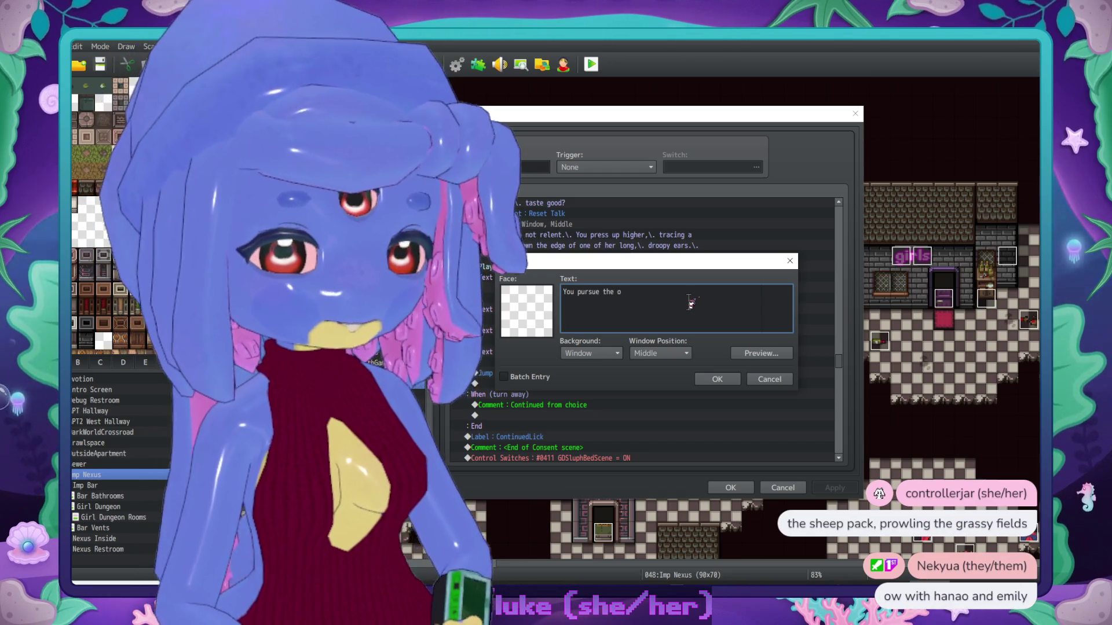
type("pening in her de")
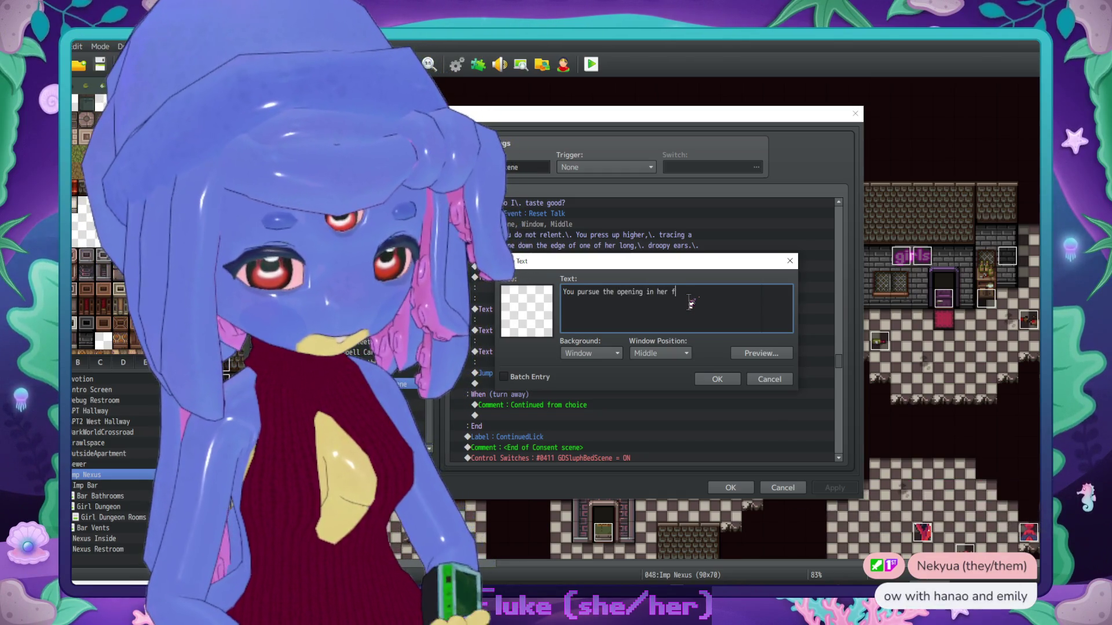
key("BackSpace")
key("BackSpace")
key("BackSpace")
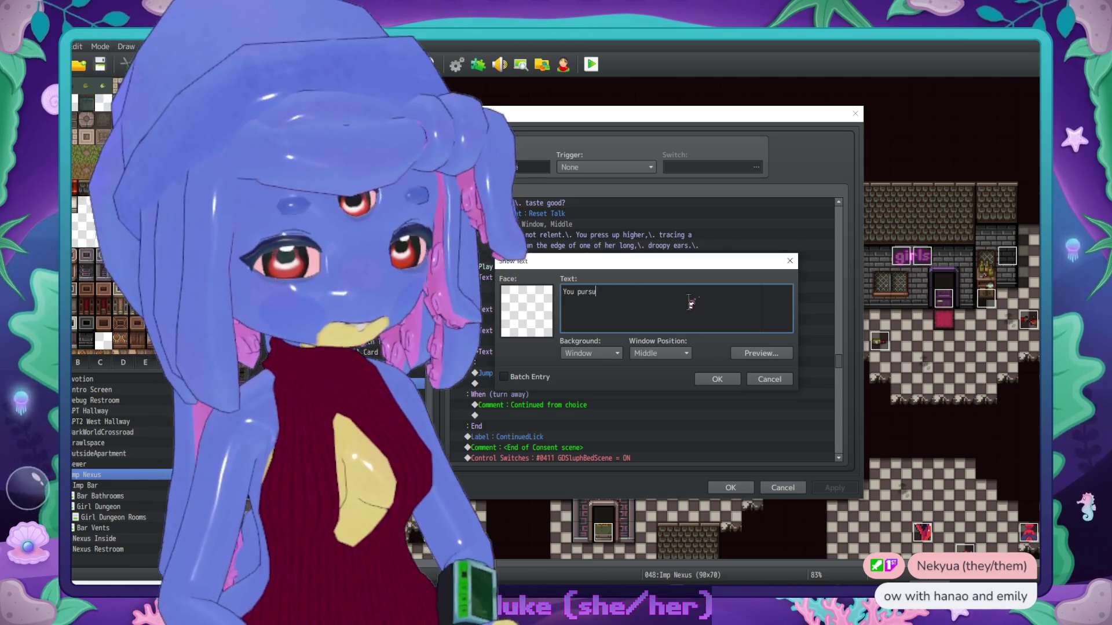
type("target the opening in h")
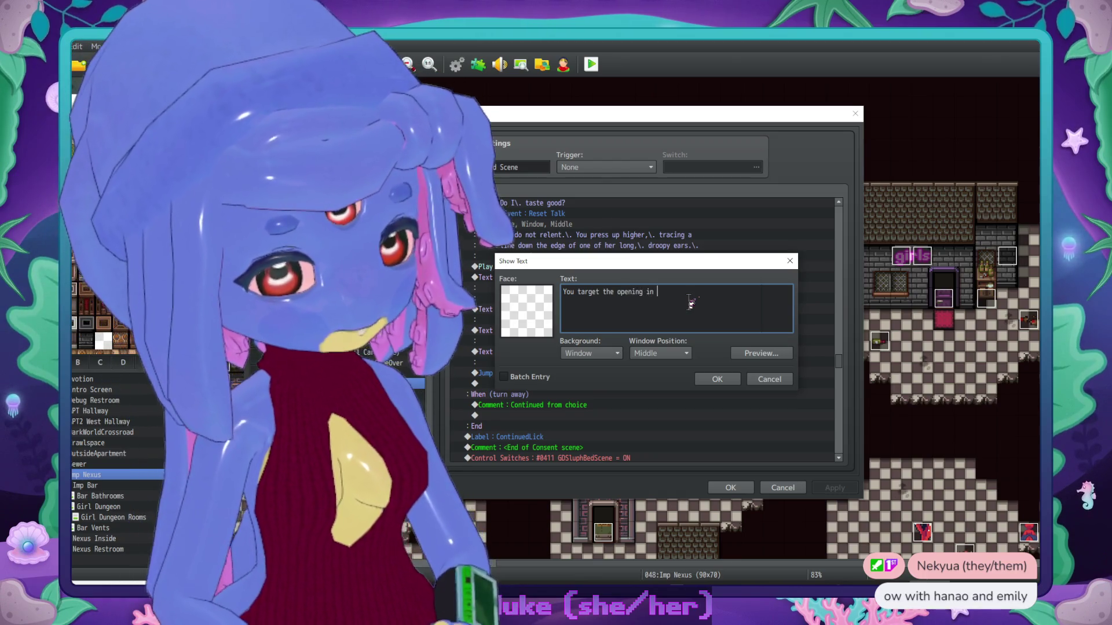
type("er defenses.\\.")
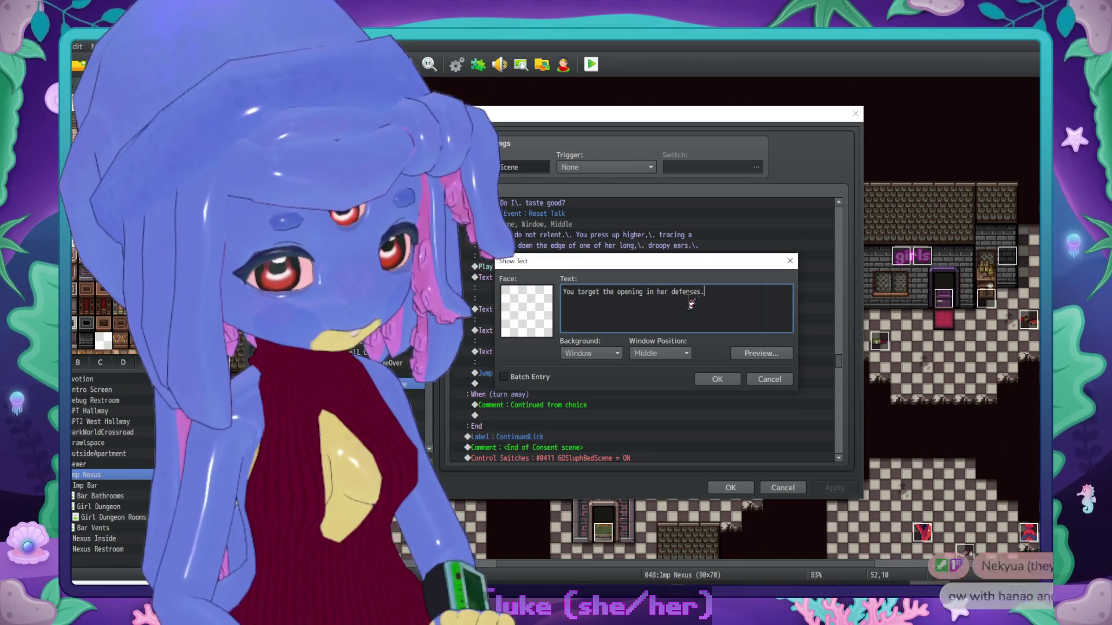
key("Return")
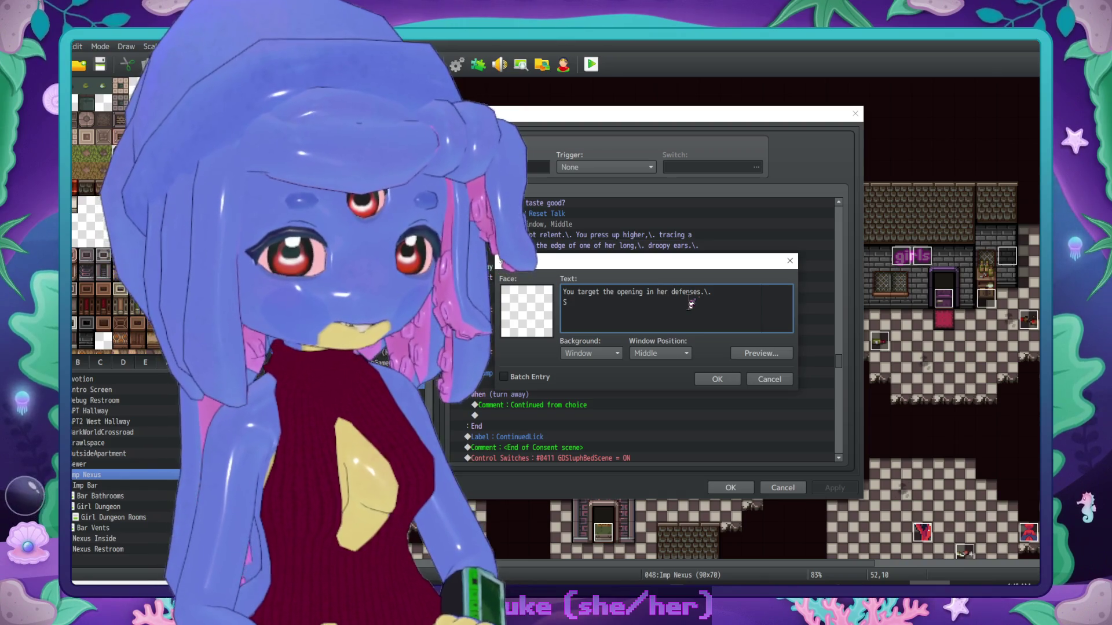
key("BackSpace")
type("Sitti")
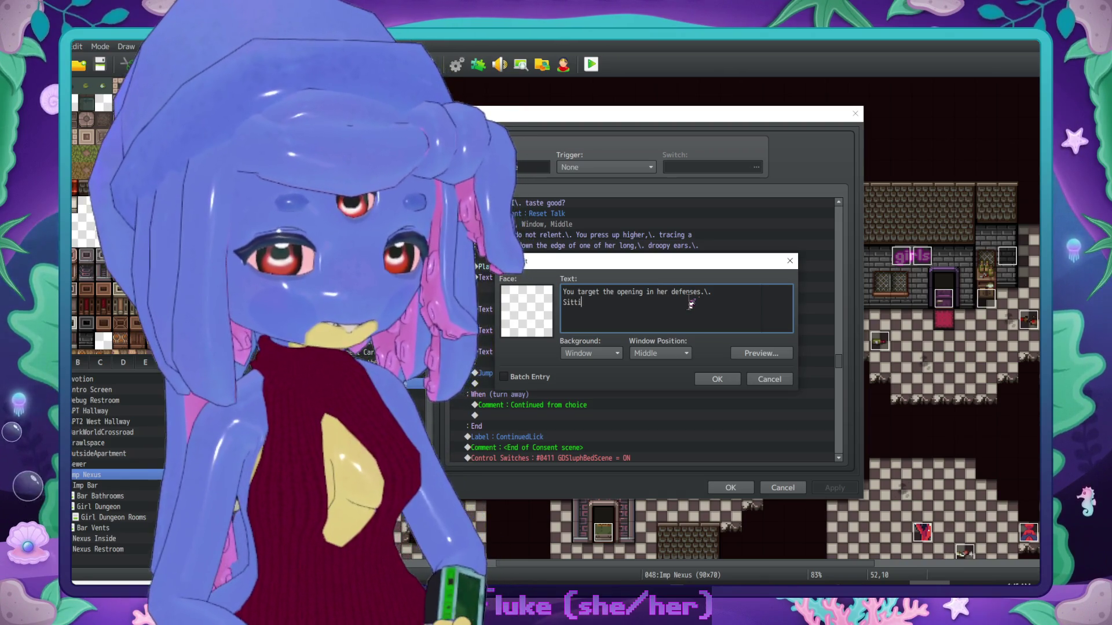
type("ng upright,\\.")
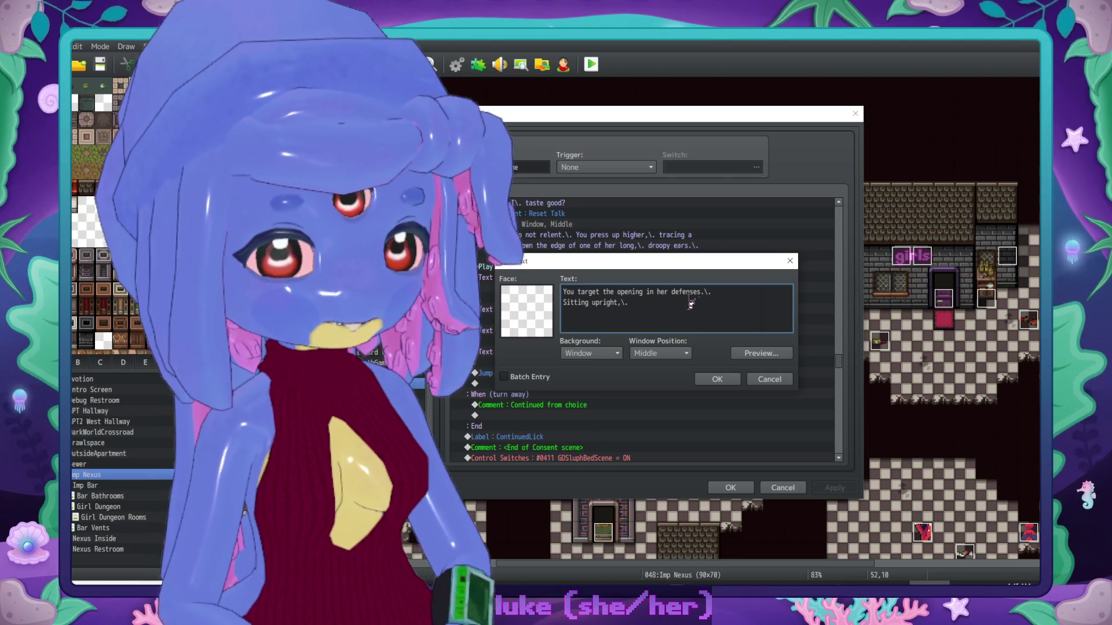
type(" you nip and tas")
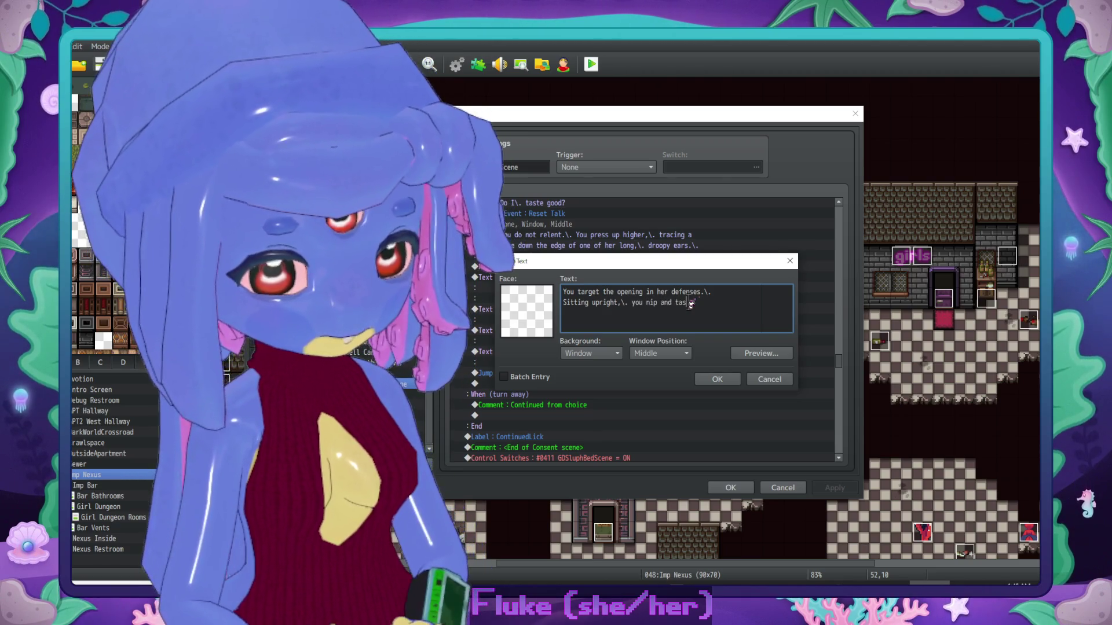
type("te at the ear.")
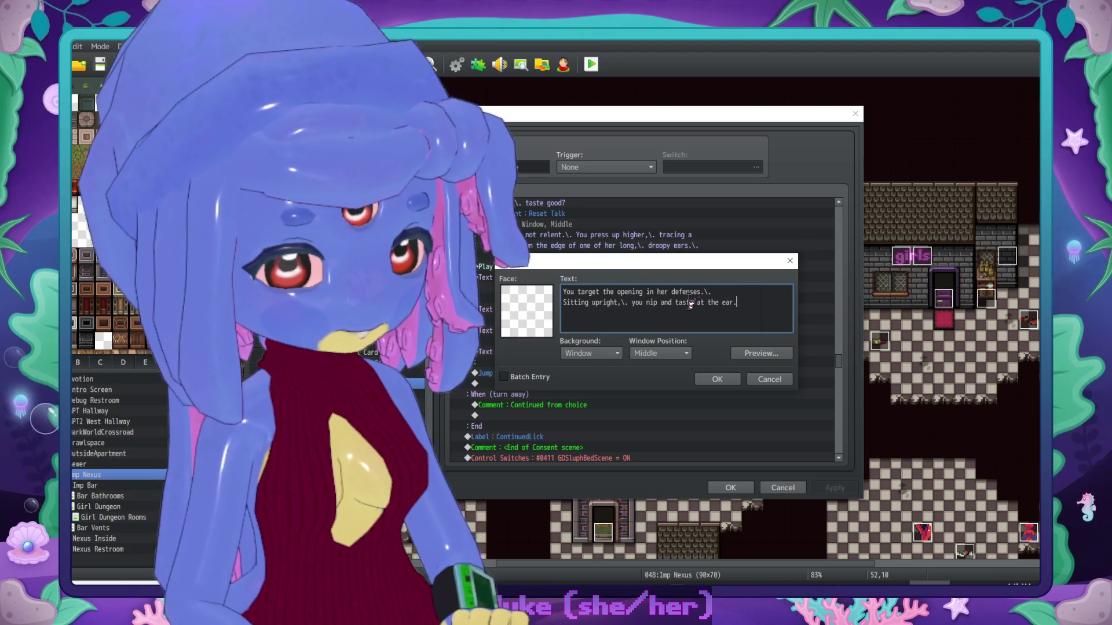
type("\\.")
Step: Continue with 'It's soft and silky. A thin coat of velvety fuzz stands at attention at your ministrations.'
key("Return")
type("It's soft and silky")
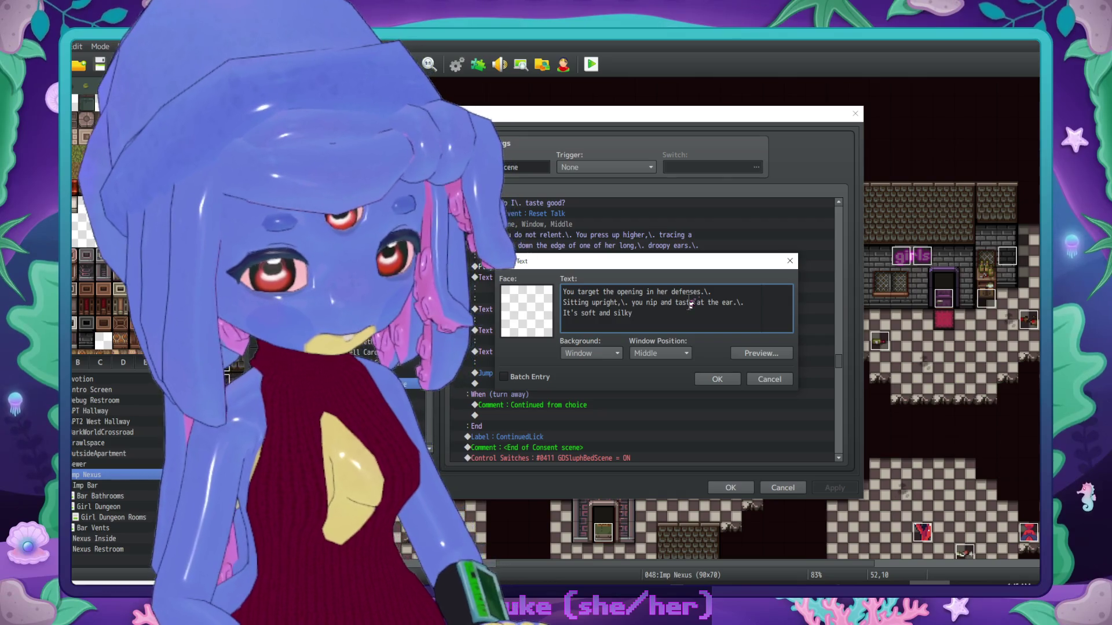
type(",\\. ")
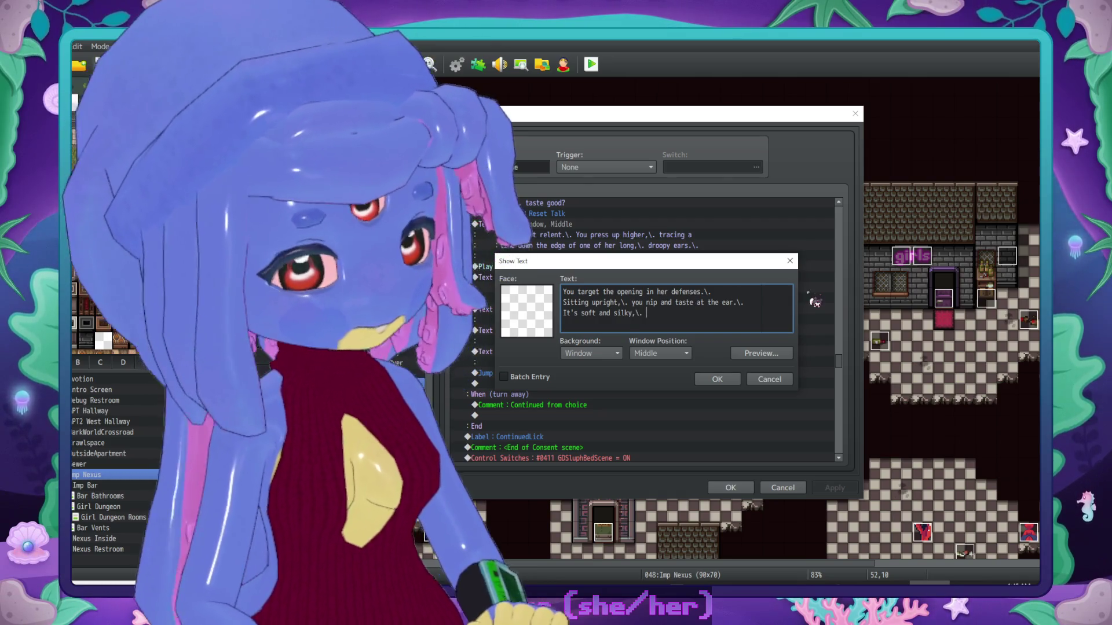
key("BackSpace")
key("BackSpace")
key("BackSpace")
key("BackSpace")
type(".\\")
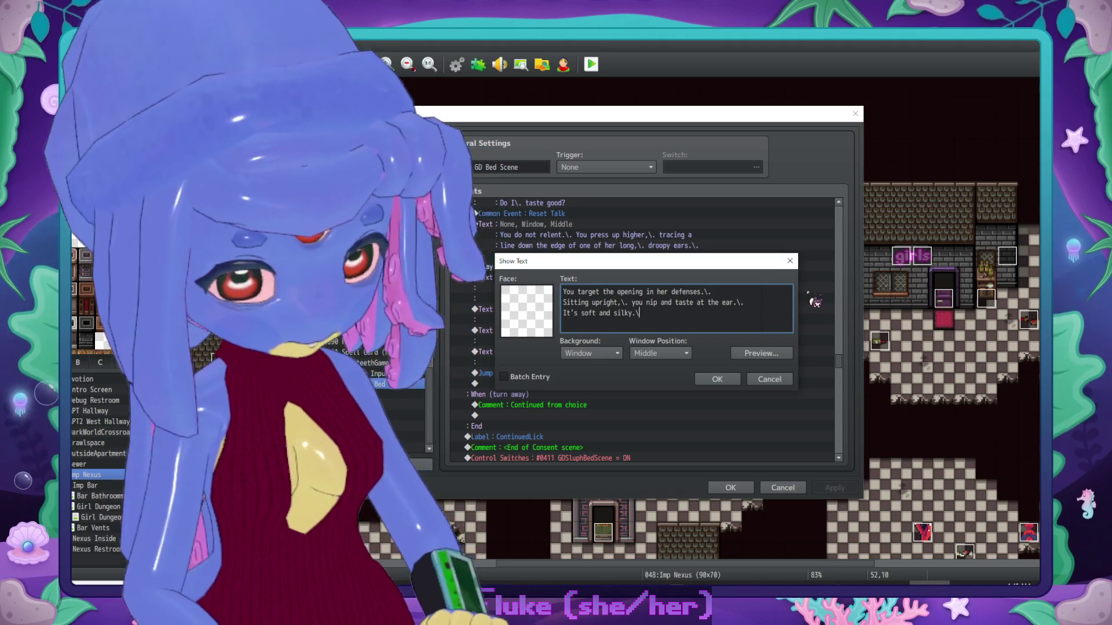
type(". A thon")
key("BackSpace")
type("ub")
key("BackSpace")
key("BackSpace")
type("in l")
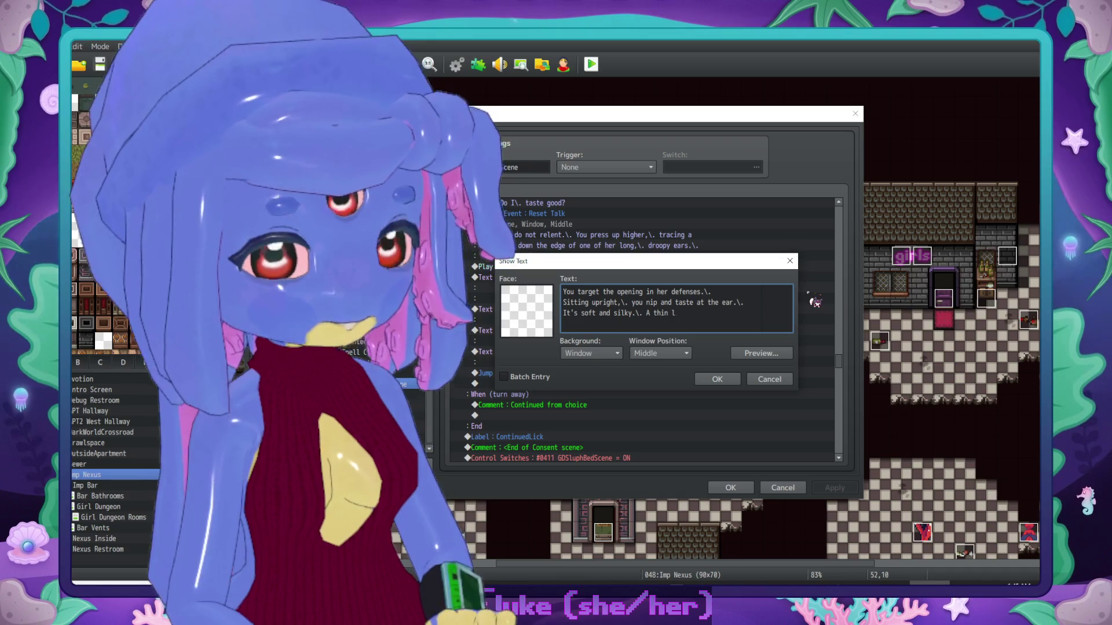
type("ayer of")
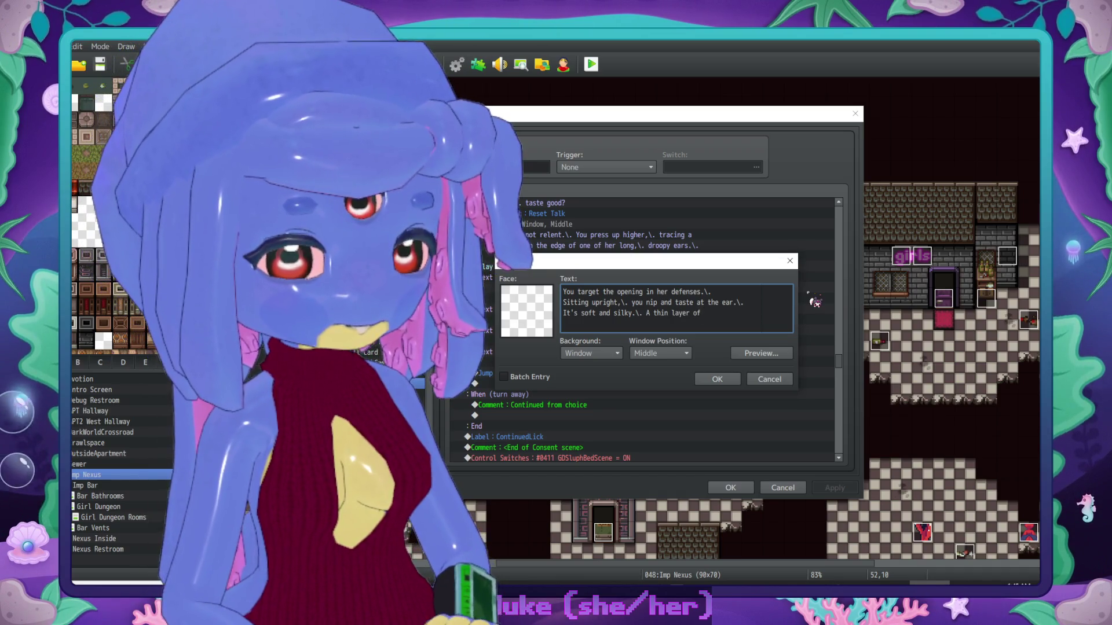
type(" velvety fuss")
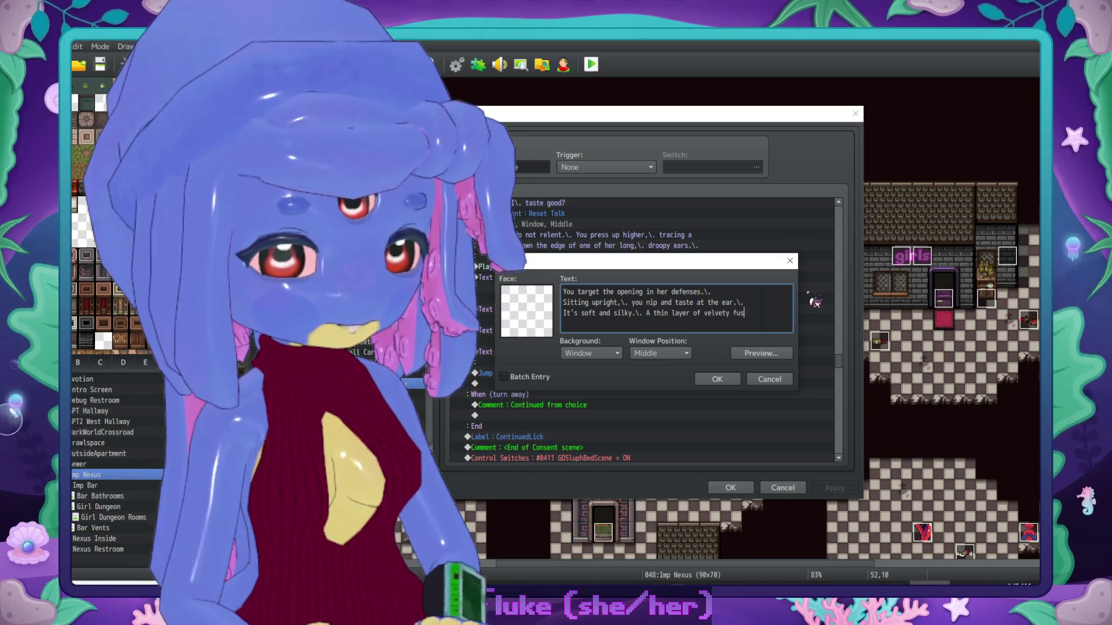
key("Return")
key("BackSpace")
key("BackSpace")
key("BackSpace")
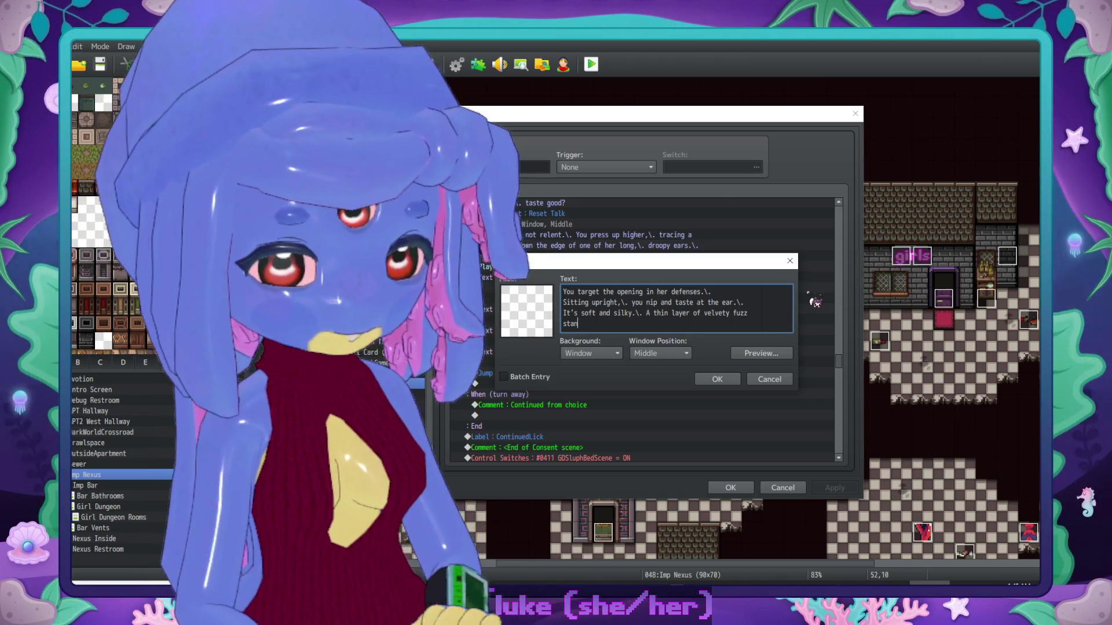
key("Return")
type("stands")
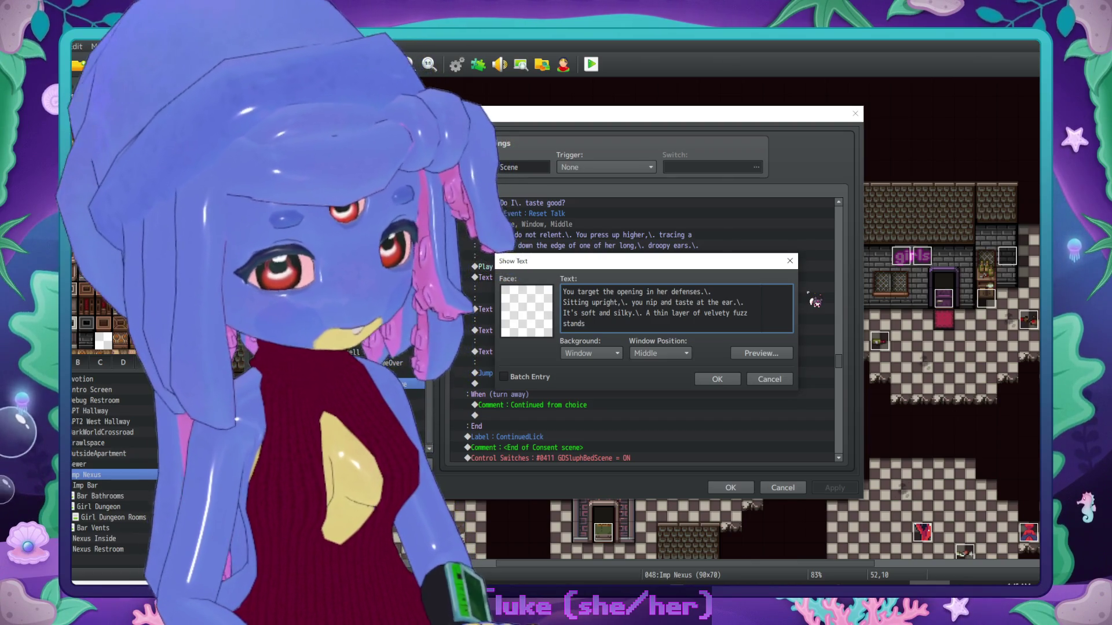
key("BackSpace")
key("BackSpace")
key("BackSpace")
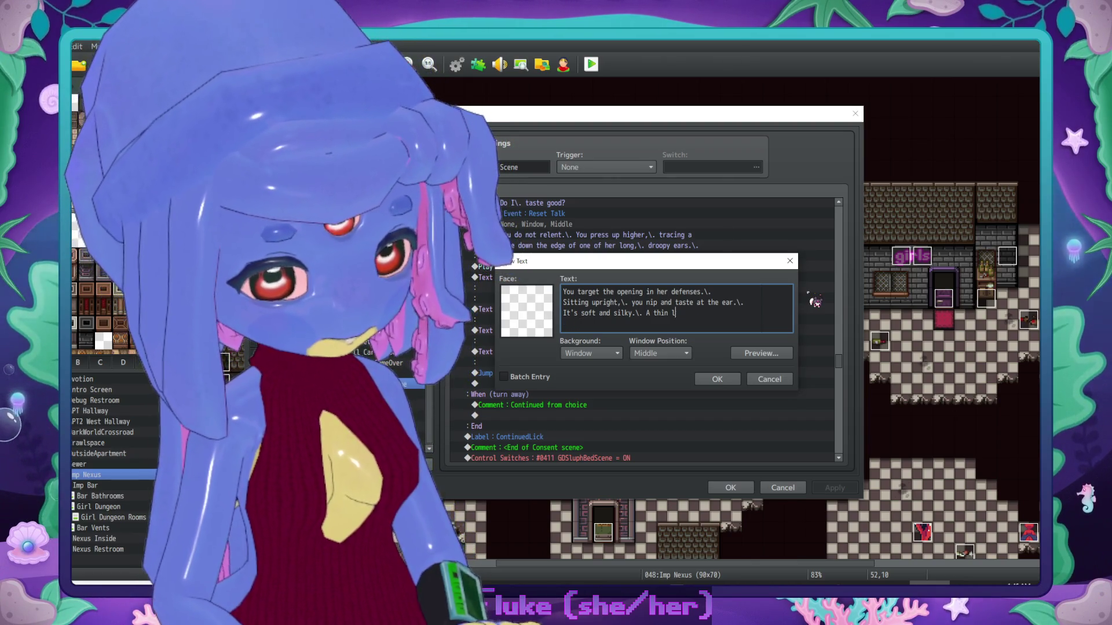
type("coat of ve")
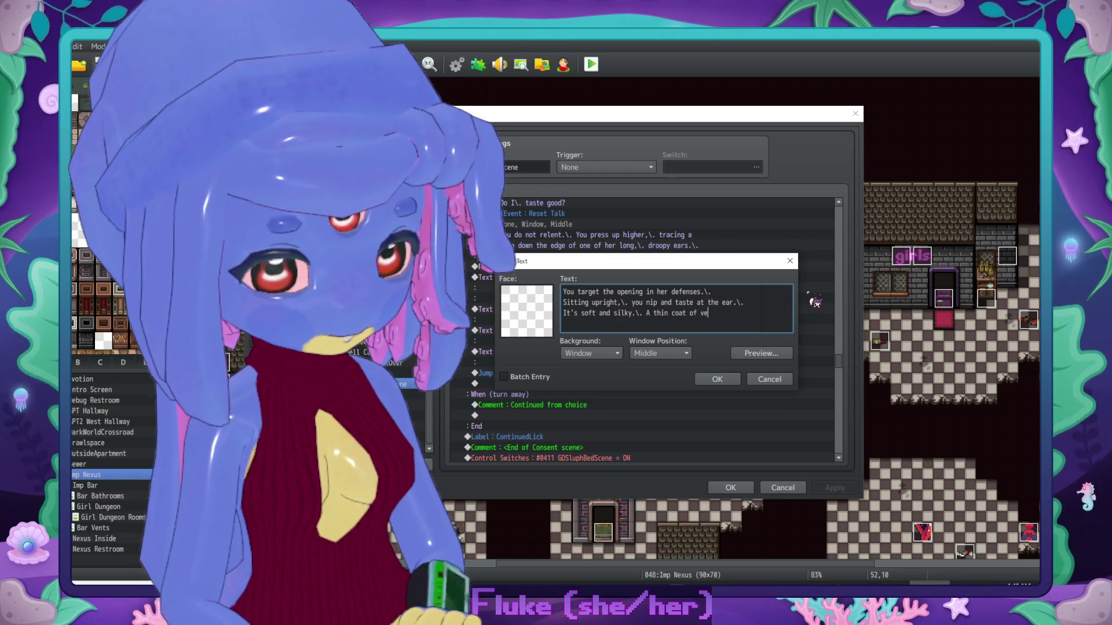
type("lvetty fuzz st")
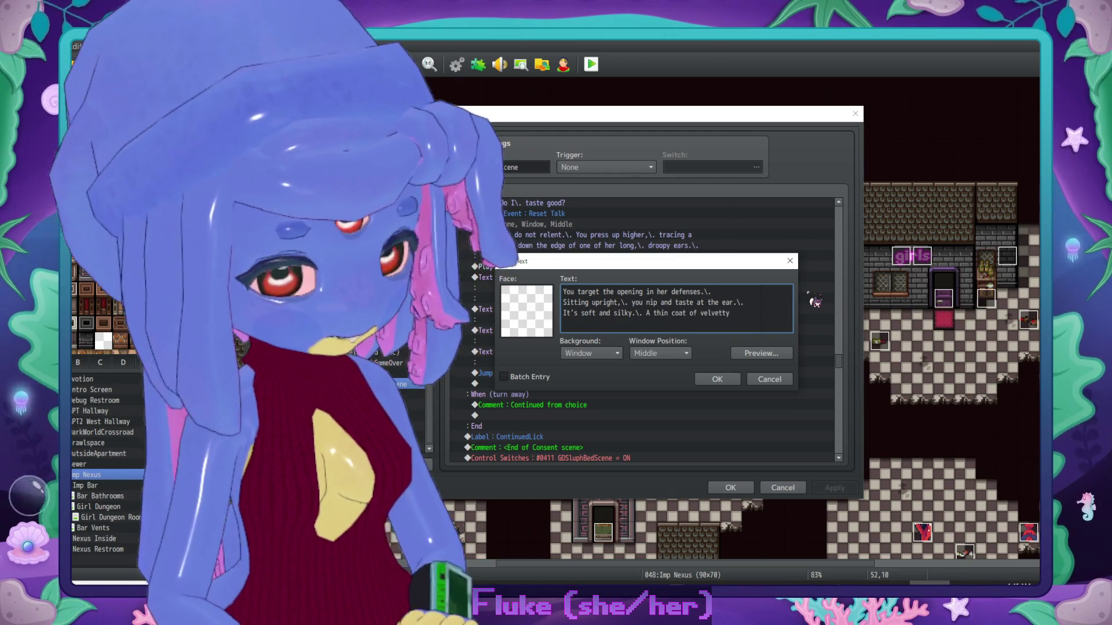
type("ands at attention")
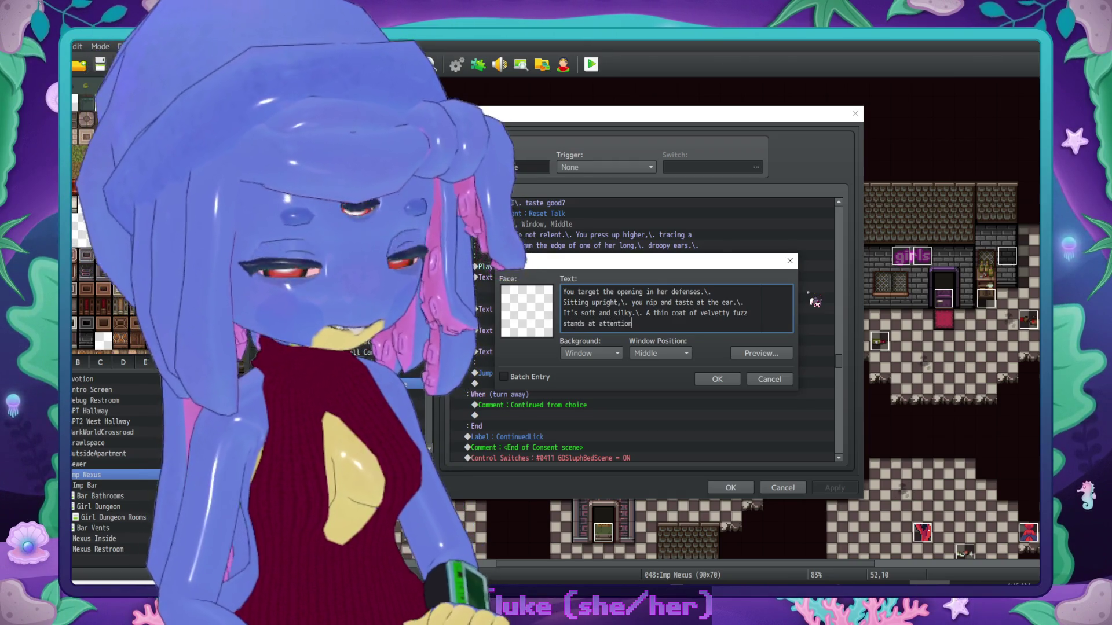
type(" at your ministrations.")
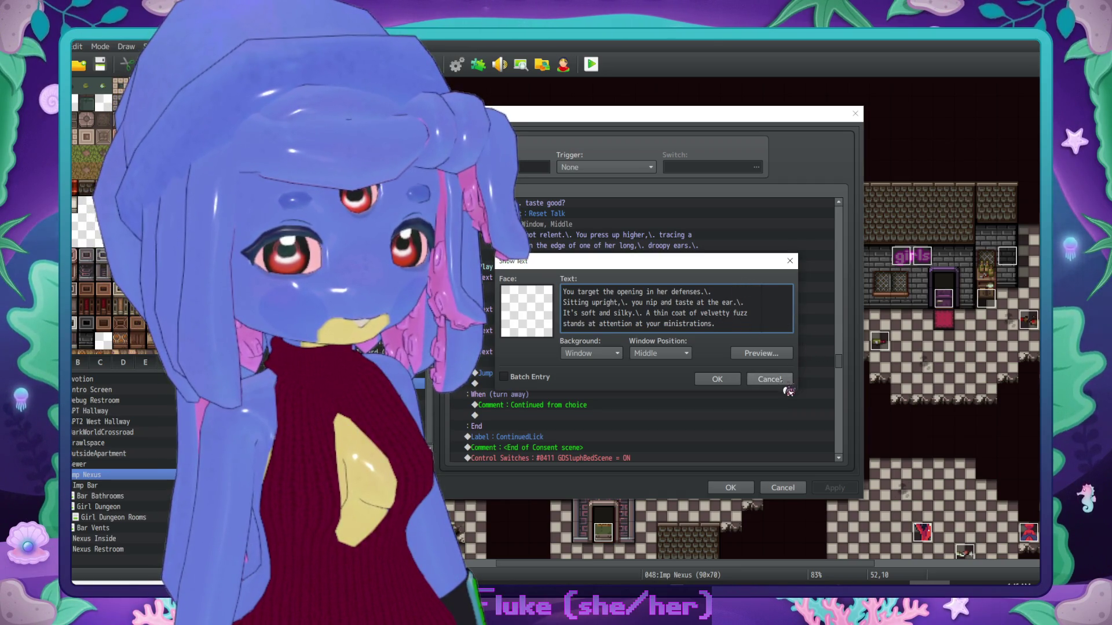
Step: Insert the ear-fuzz narration into the event and select the next blank Text command
left_click(721, 380)
scroll(629, 290, "down", 1)
left_click(576, 329)
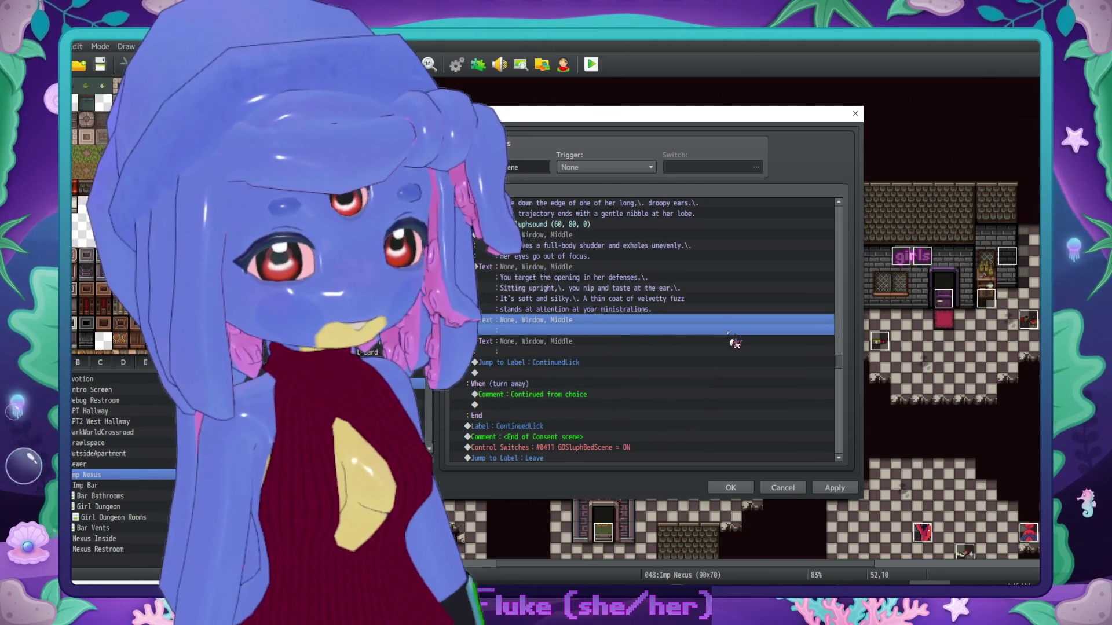
Step: Write narration of Sluph's unintelligible noises as she lies back, the candle floating above her skull
double_click(734, 342)
type("Seve")
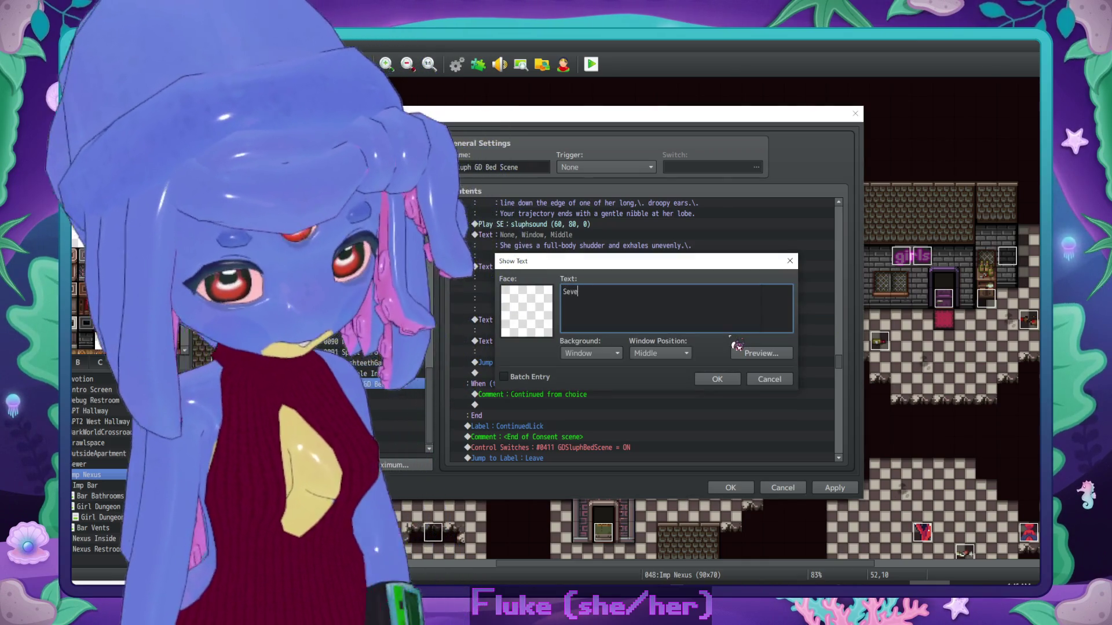
type("ral uninten")
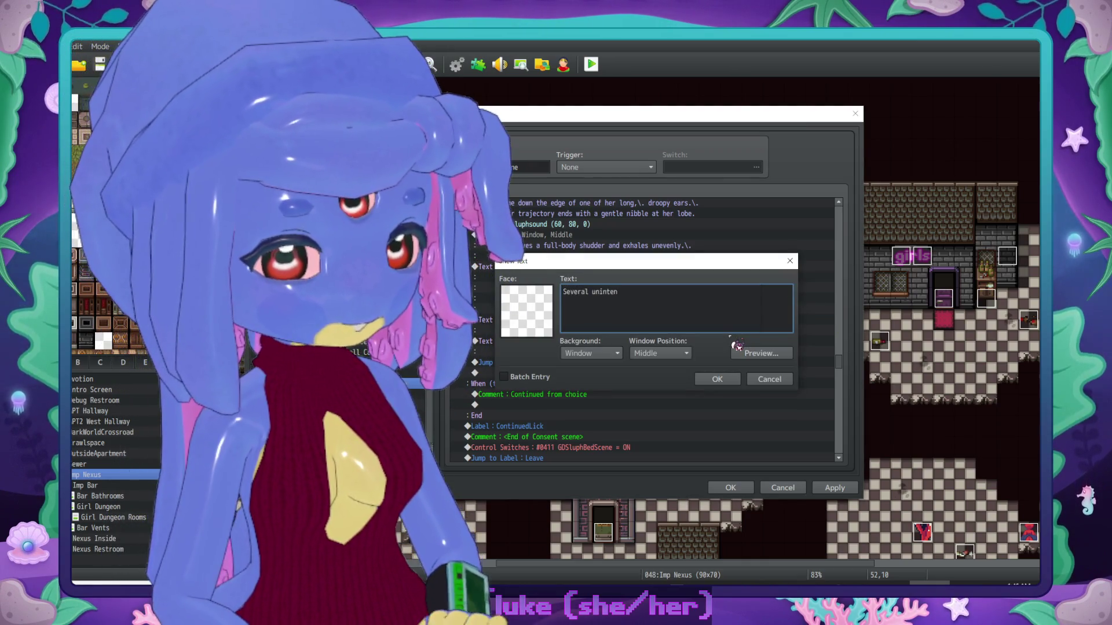
key("BackSpace")
type("lligible")
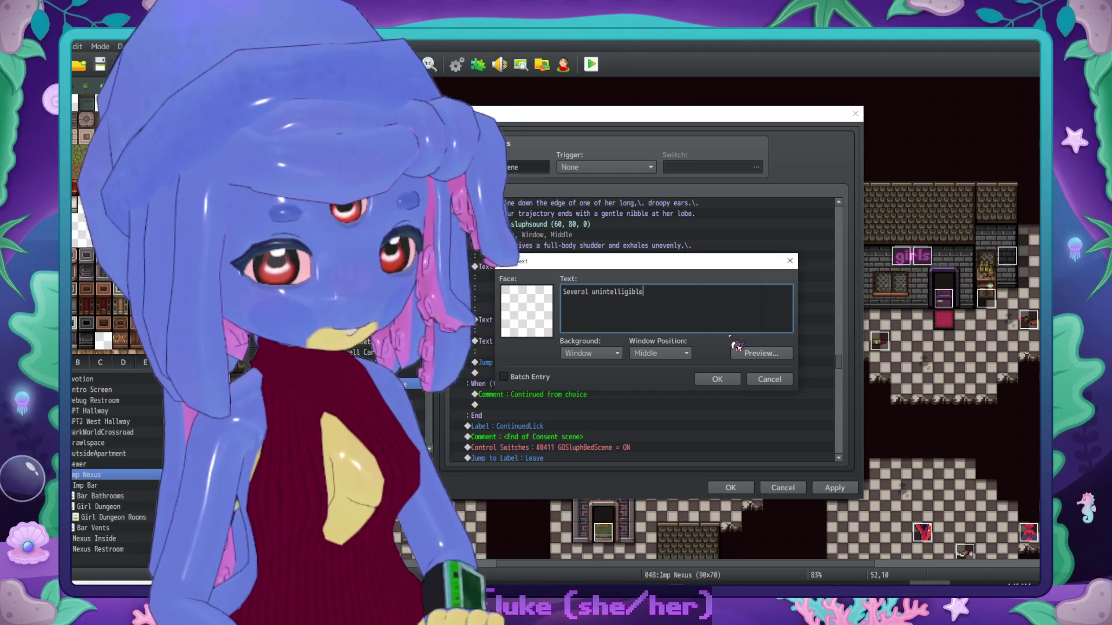
type(" noises issue from SLuph")
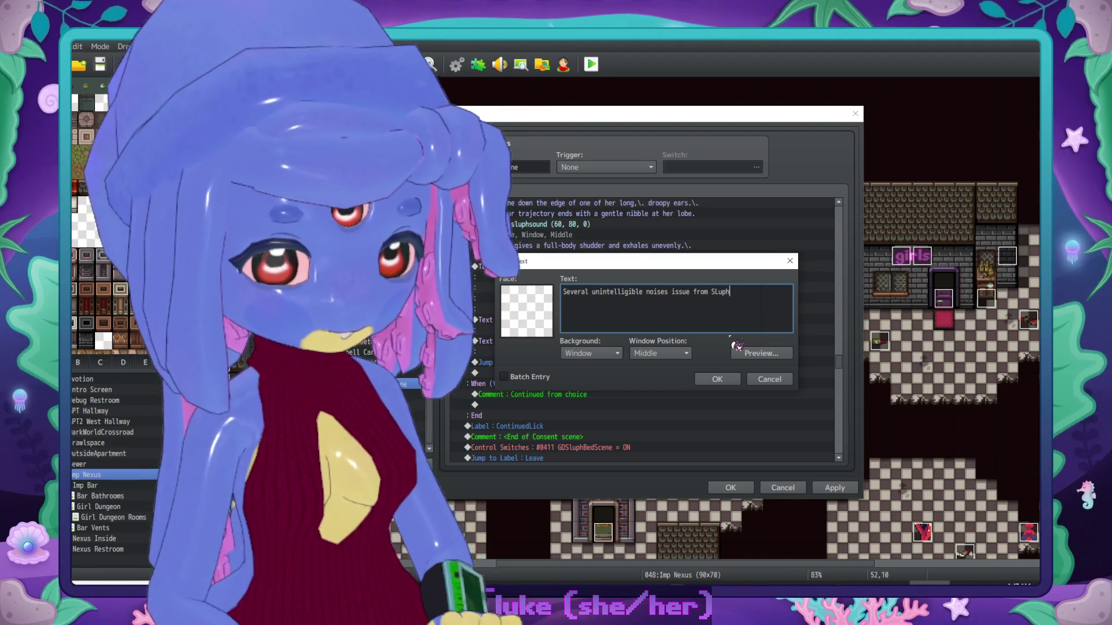
key("BackSpace")
key("BackSpace")
key("BackSpace")
type("l")
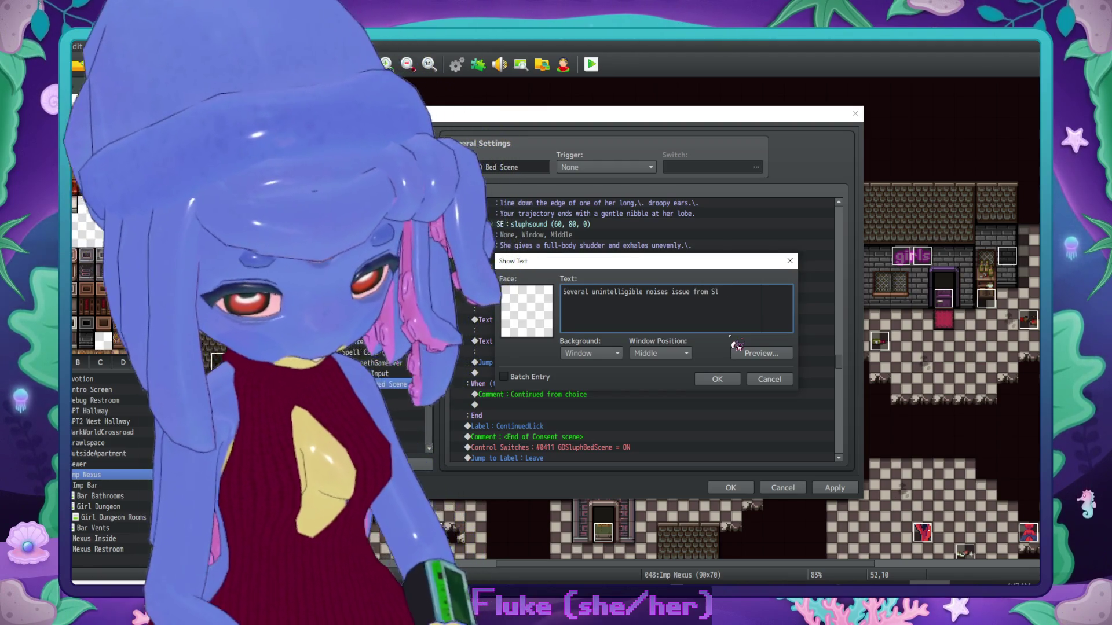
type("uph's th")
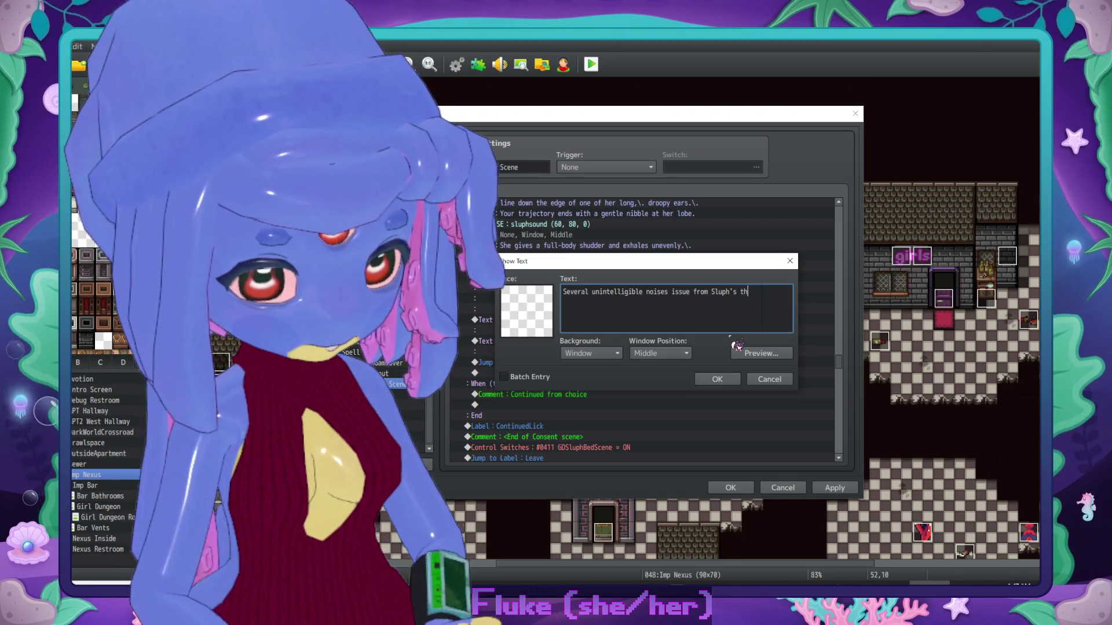
type("roat as she leans back.\\.")
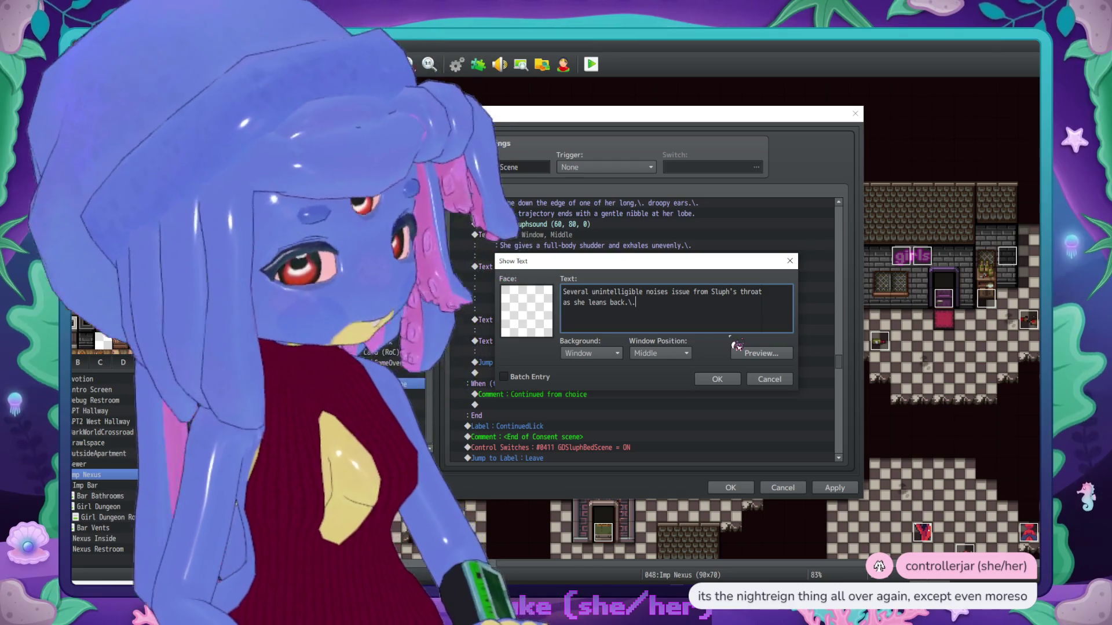
key("BackSpace")
key("BackSpace")
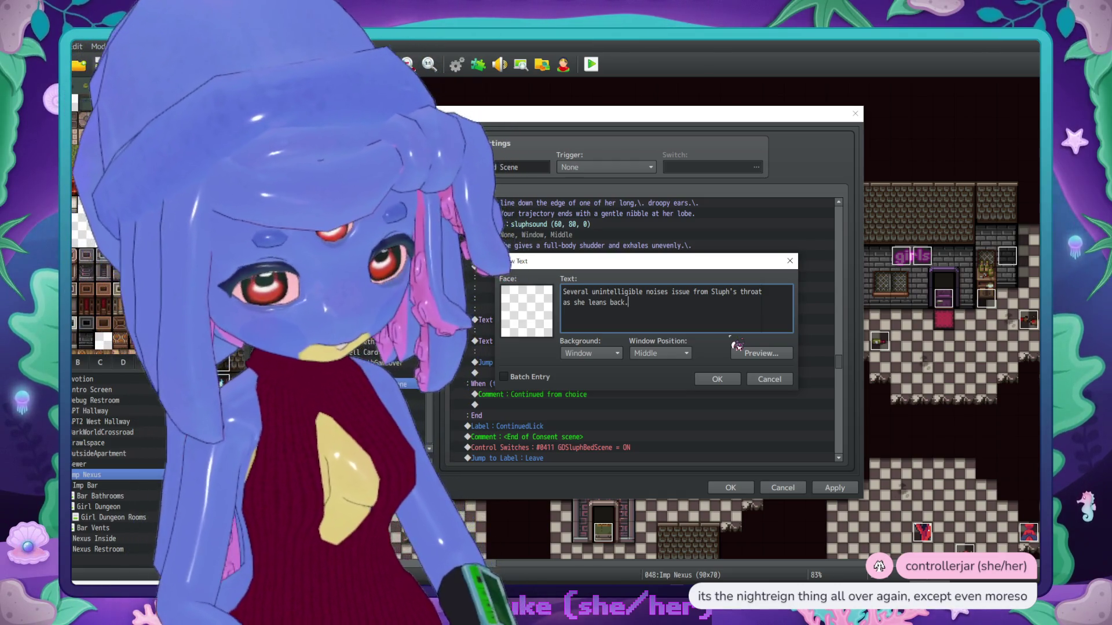
key("BackSpace")
type("to lie on her")
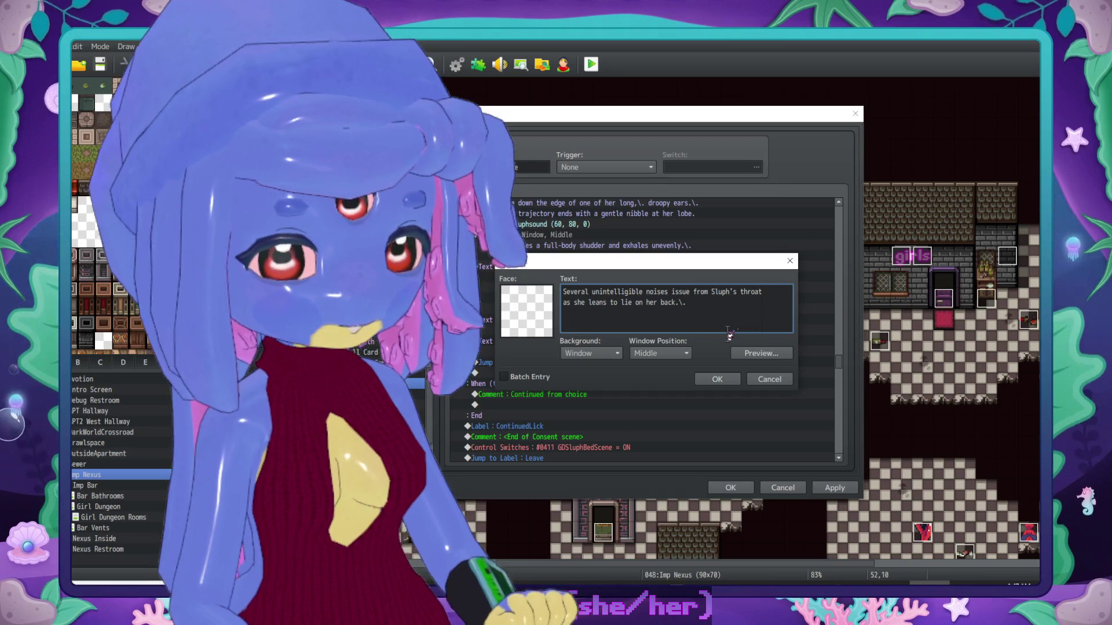
type("The candle")
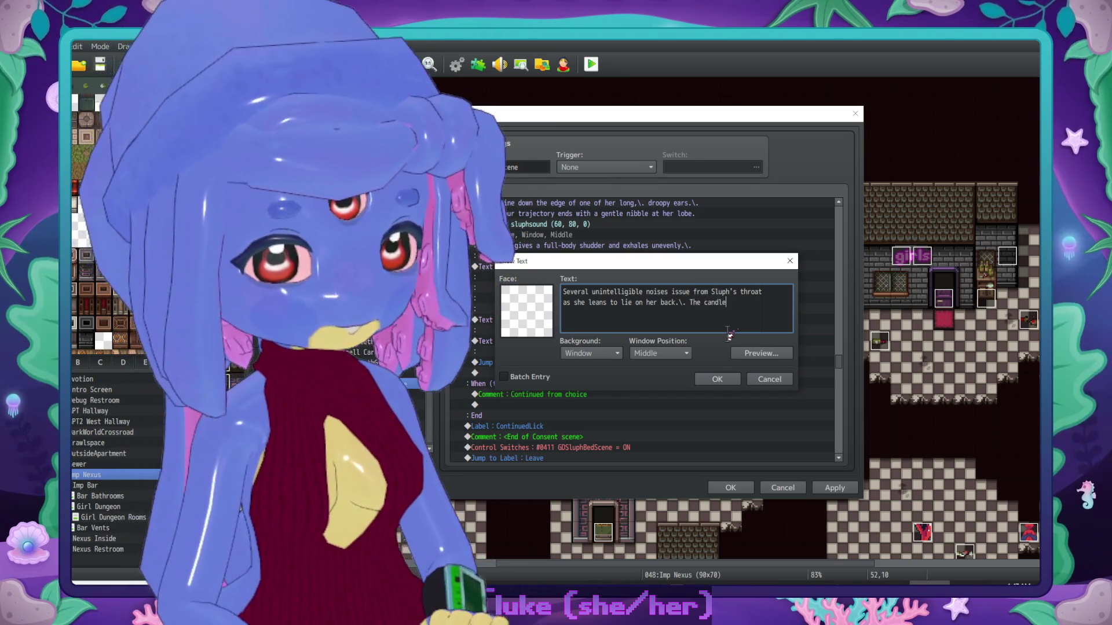
type(" floating over her hea")
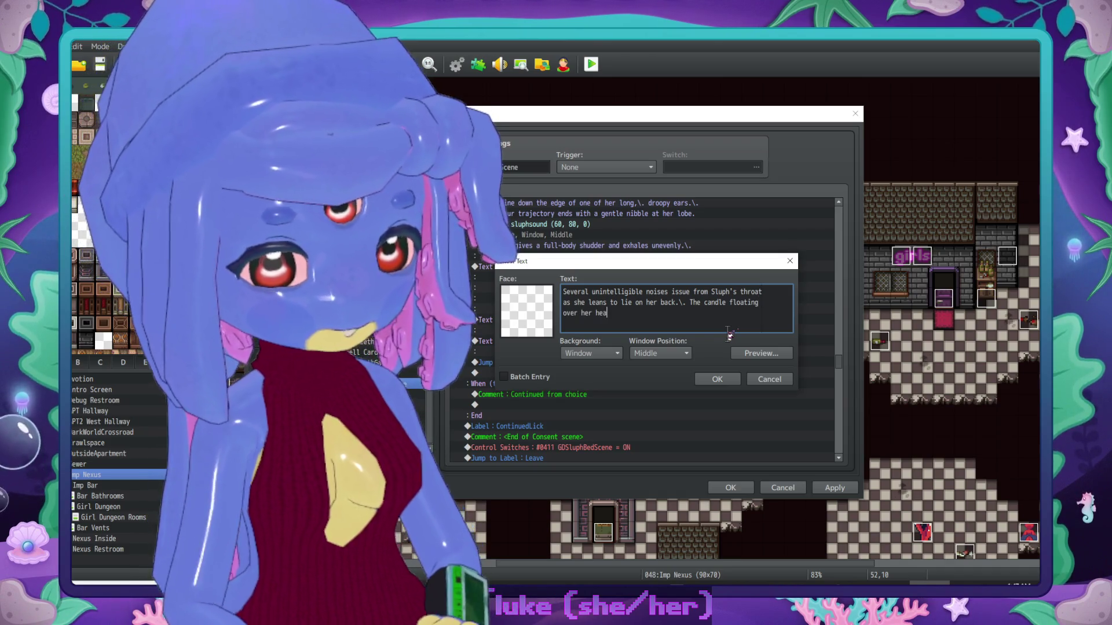
type("d follows")
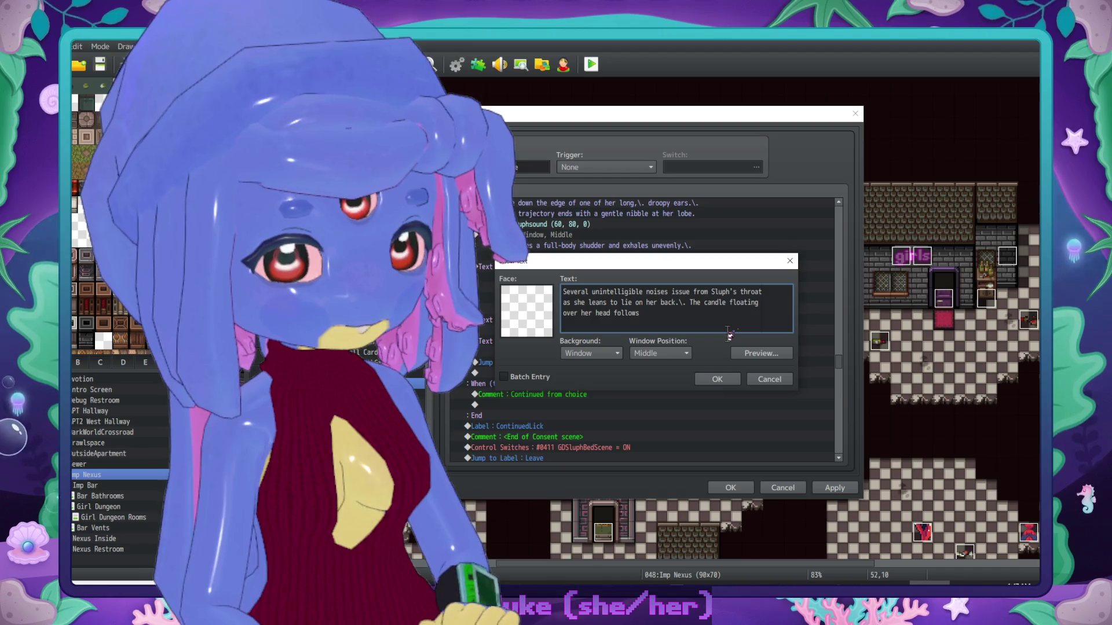
type(" along\\")
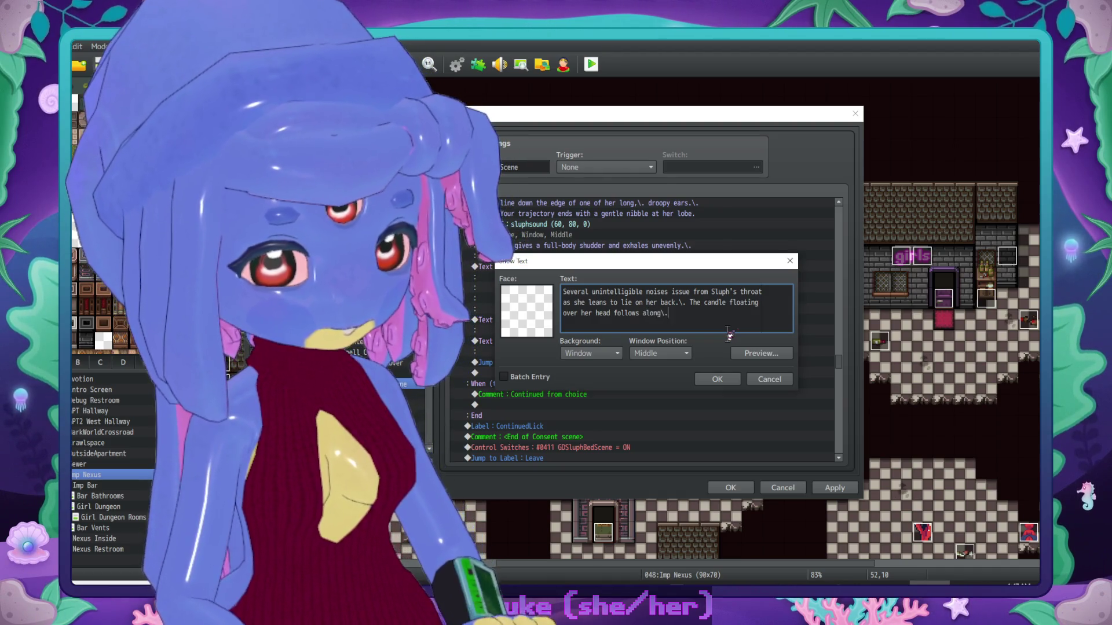
type(". ")
type("ingly ")
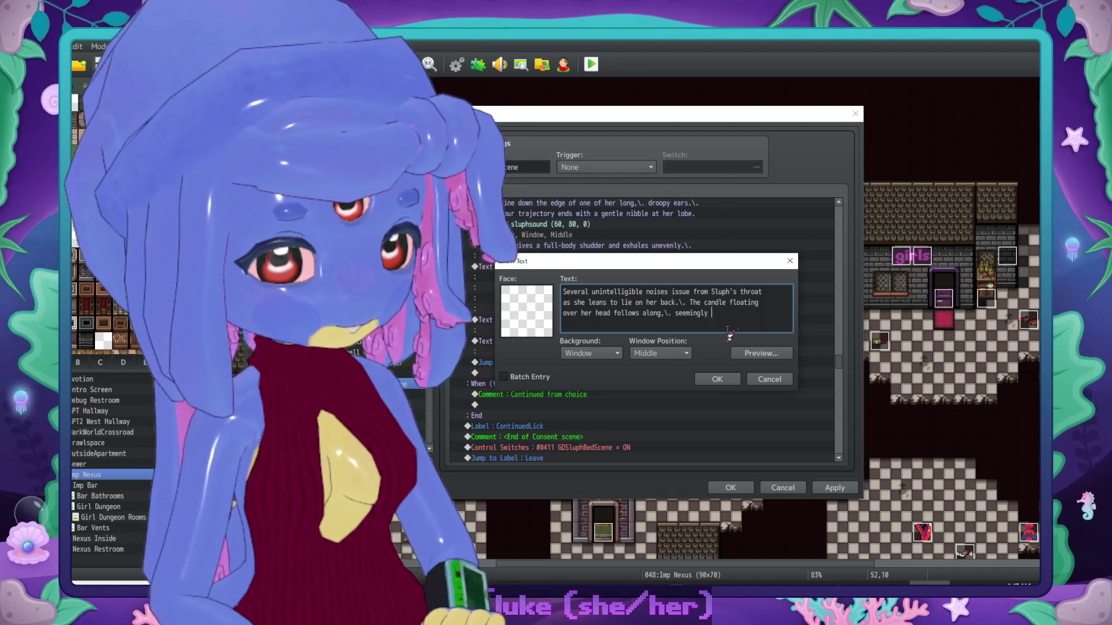
type("pinned a set distance")
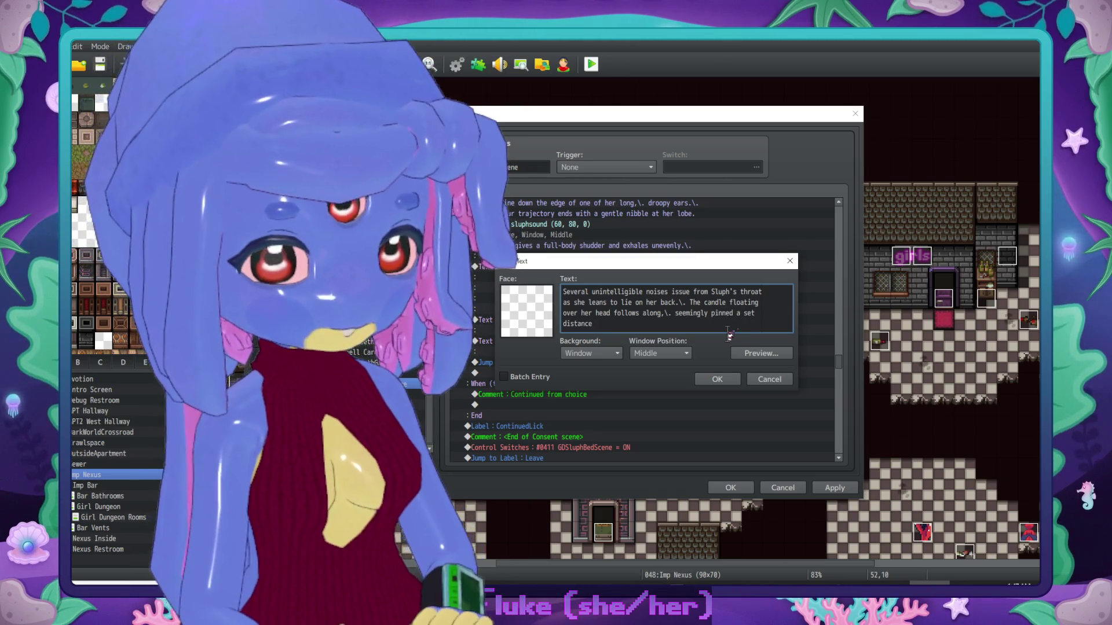
type("ov")
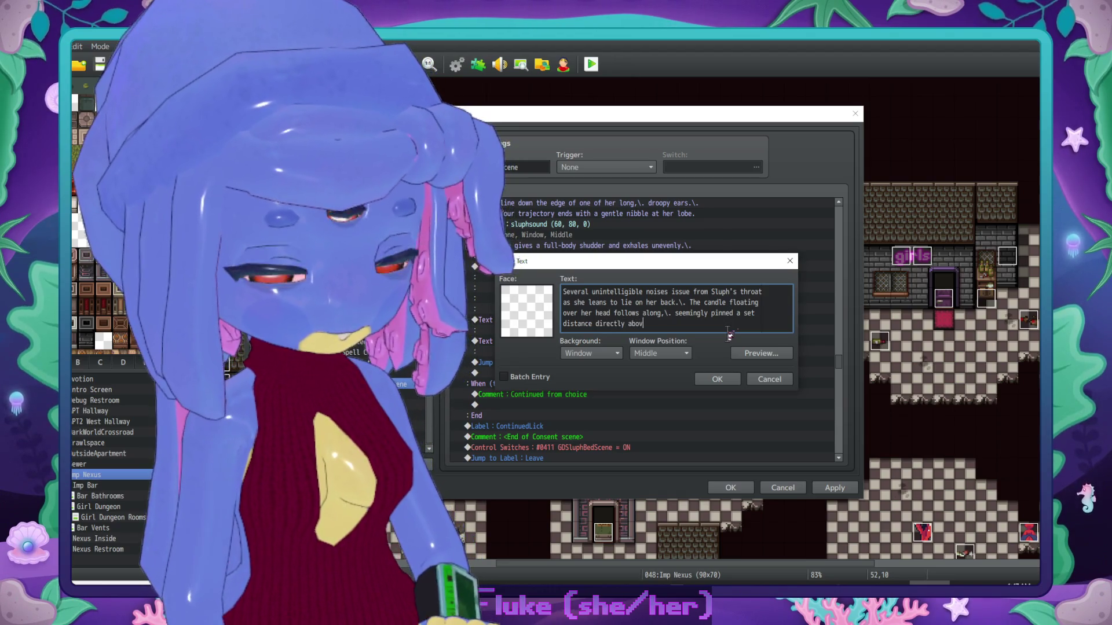
type("e the center of her")
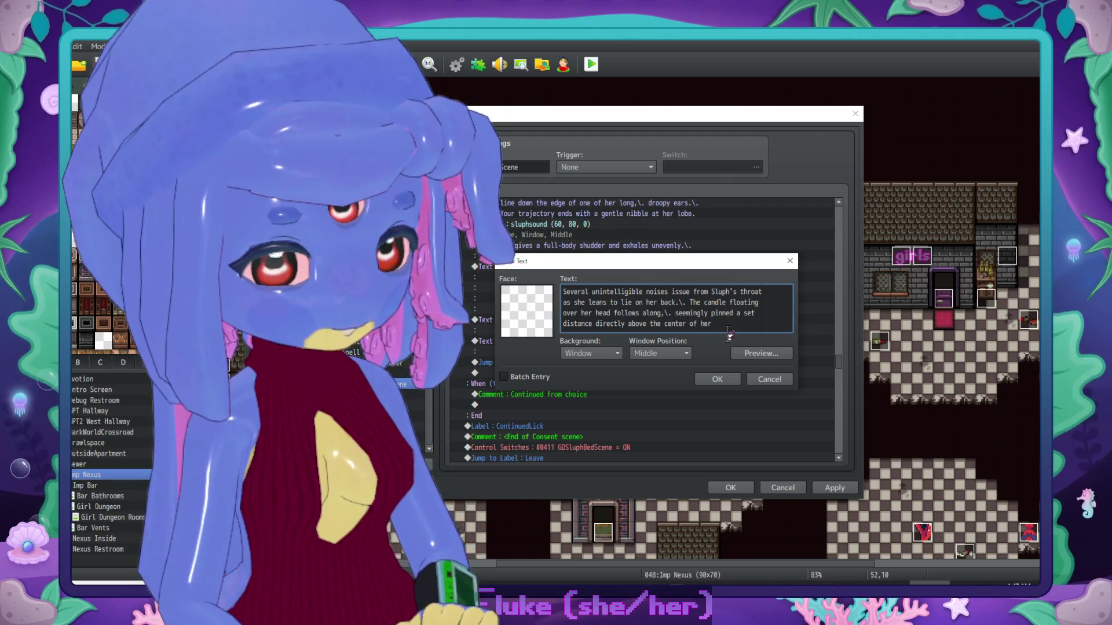
type(" skull.")
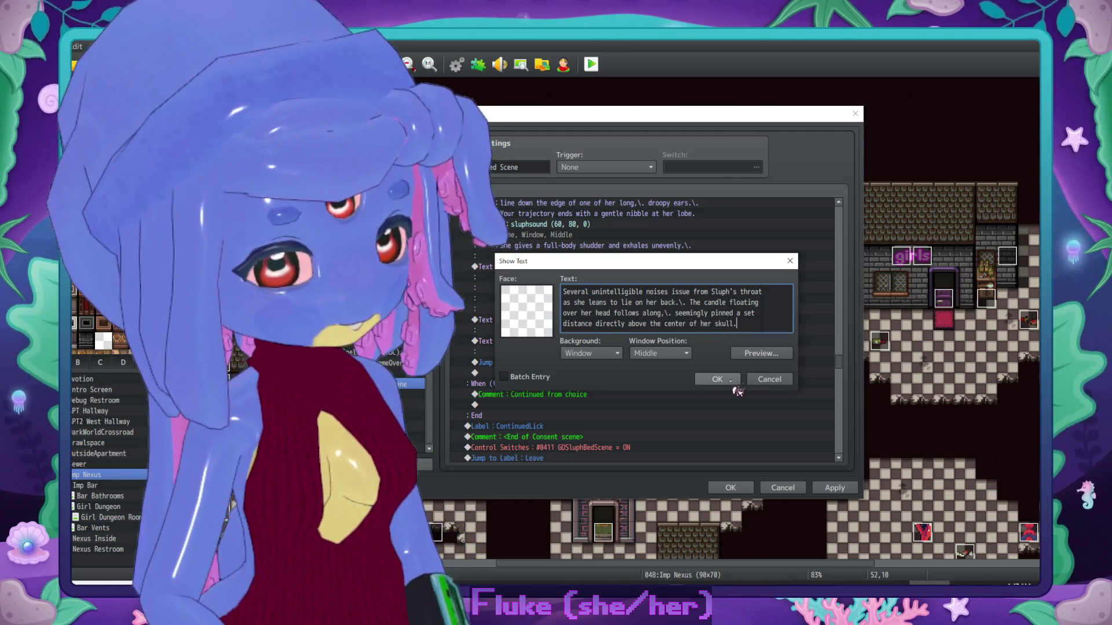
left_click(717, 379)
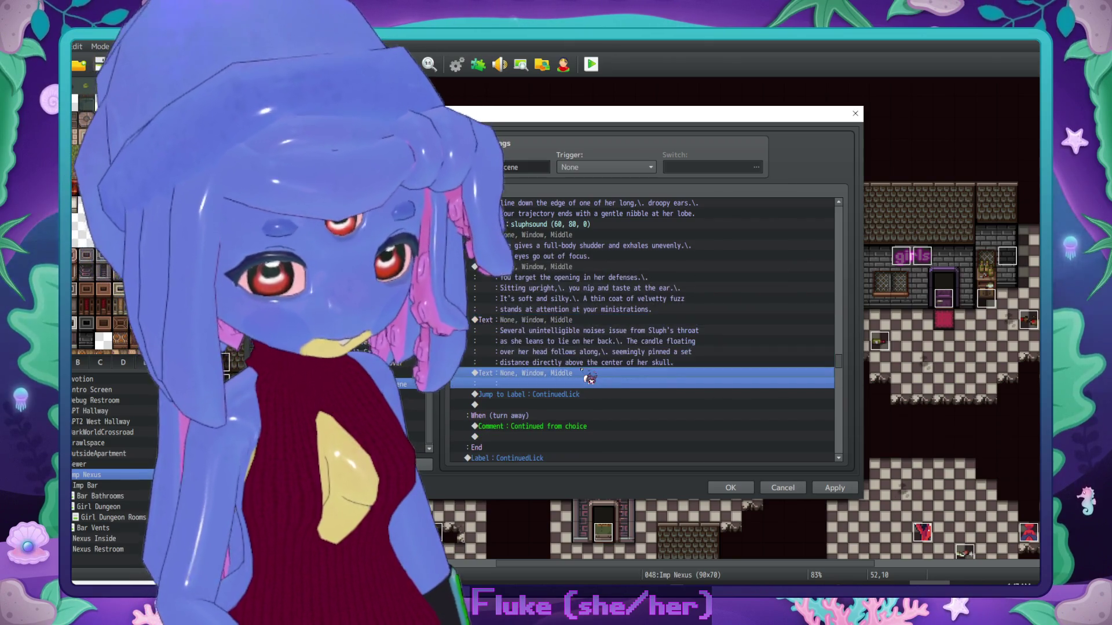
Step: Duplicate the blank Text command with Ctrl+C/Ctrl+V and open a blank entry for writing
left_click(598, 373)
key("ctrl+c")
key("ctrl+v")
key("ctrl+v")
key("ctrl+v")
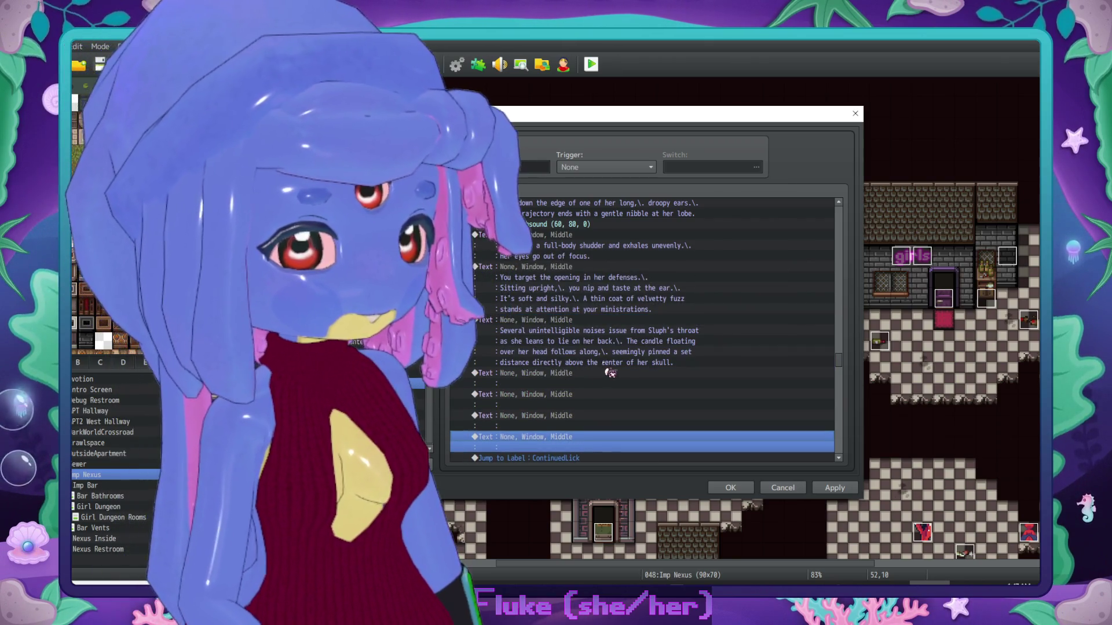
scroll(640, 292, "down", 2)
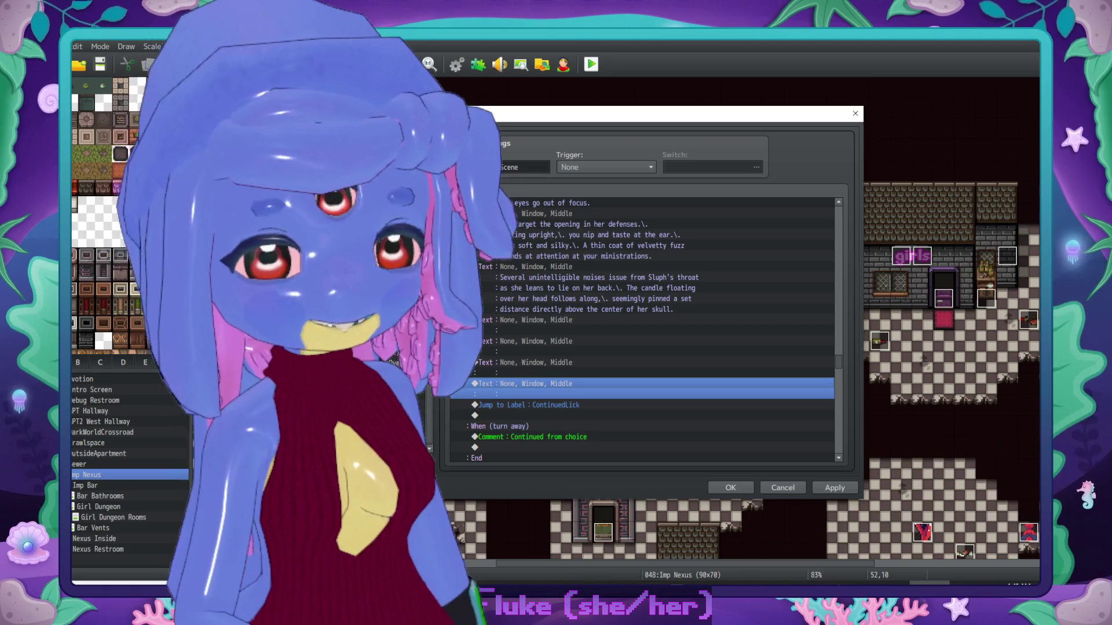
scroll(615, 379, "down", 1)
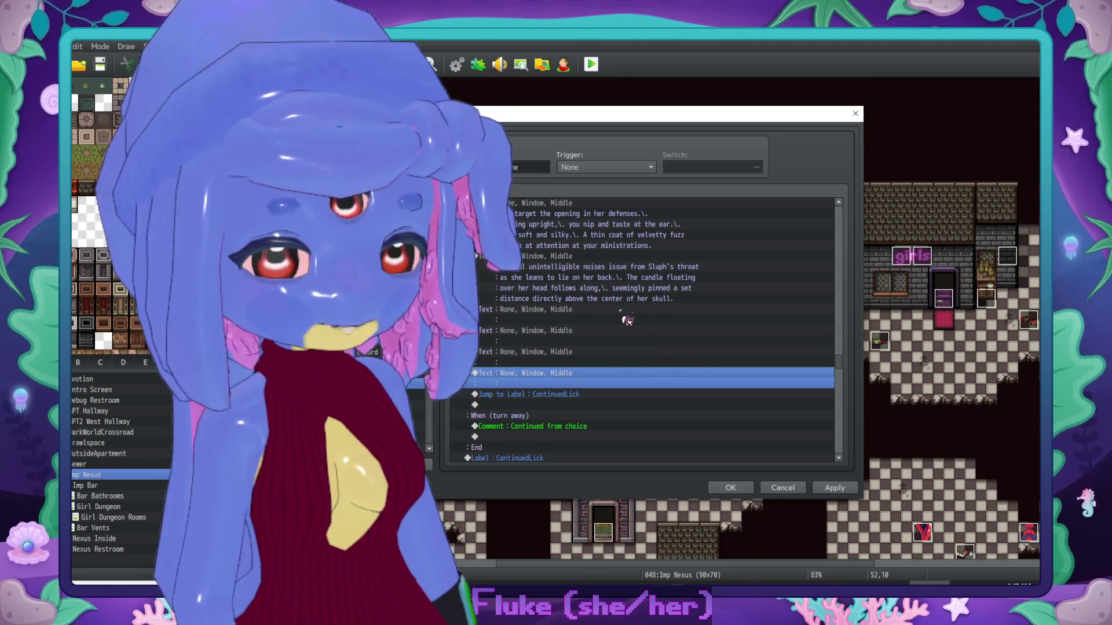
left_click(626, 319)
double_click(617, 351)
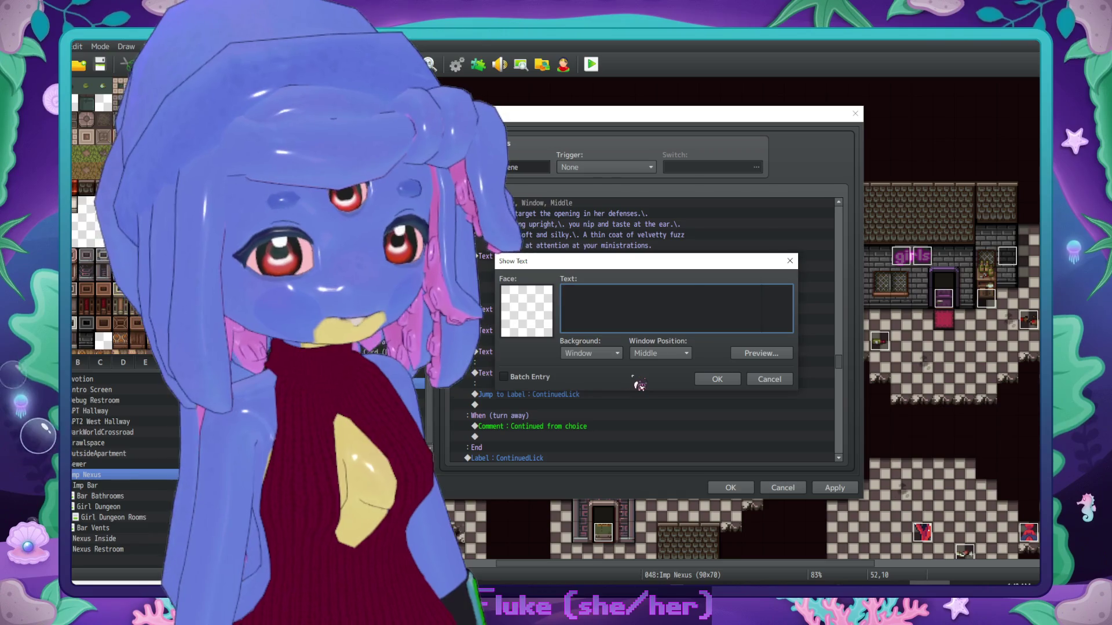
Step: Add 'Seeing the opportunity, you straddle her pelvis… the tendril bunches beneath your backside.'
type("Seeomg")
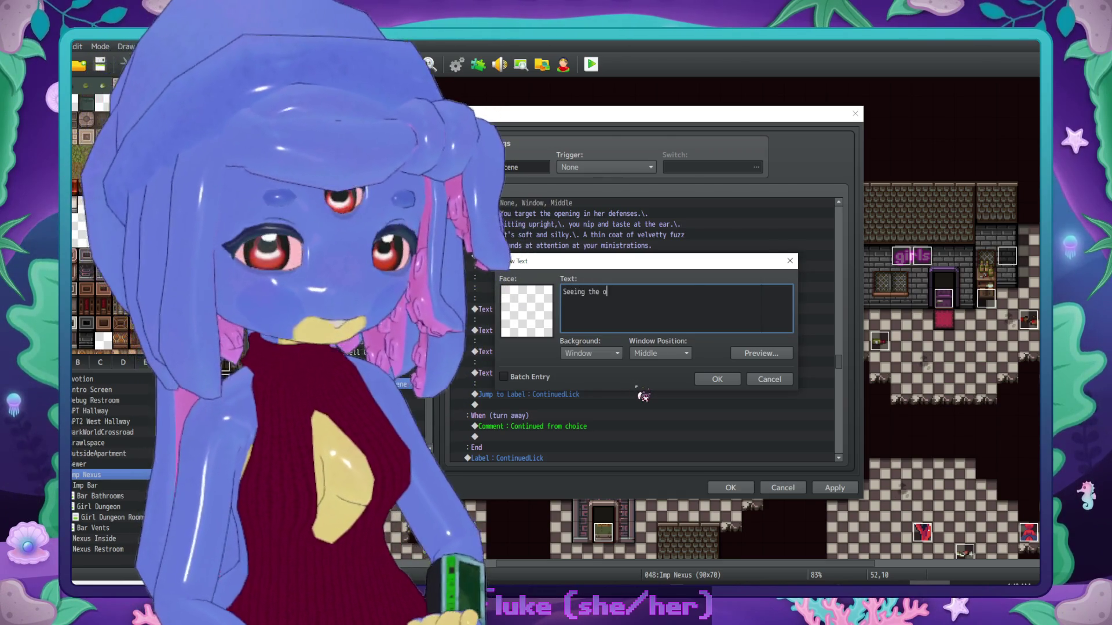
type("rtunity\\.")
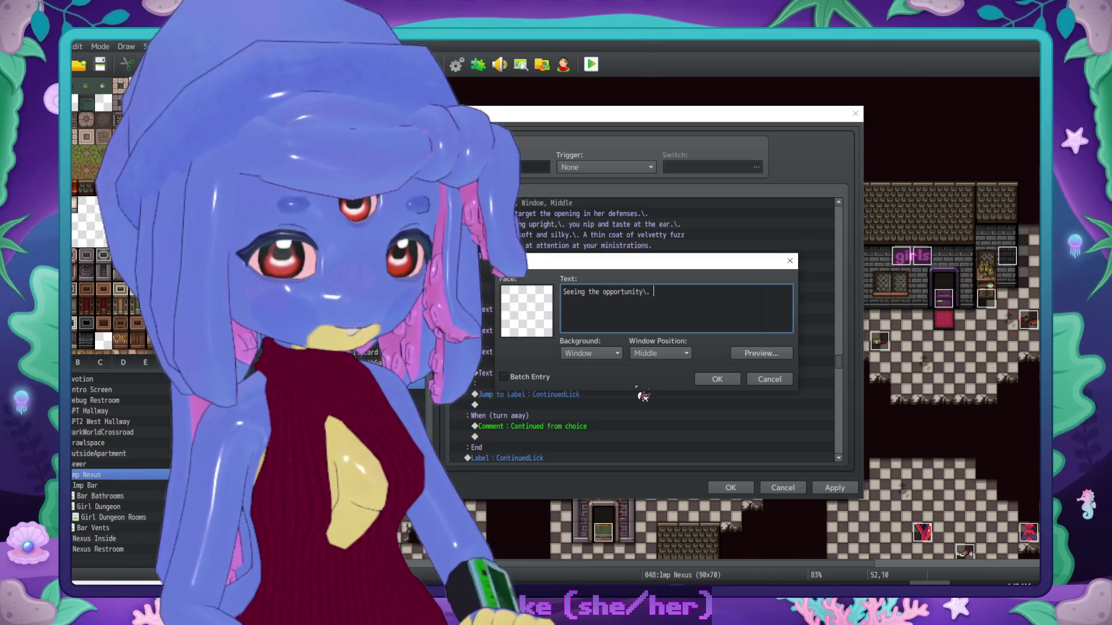
key("BackSpace")
key("BackSpace")
type(",")
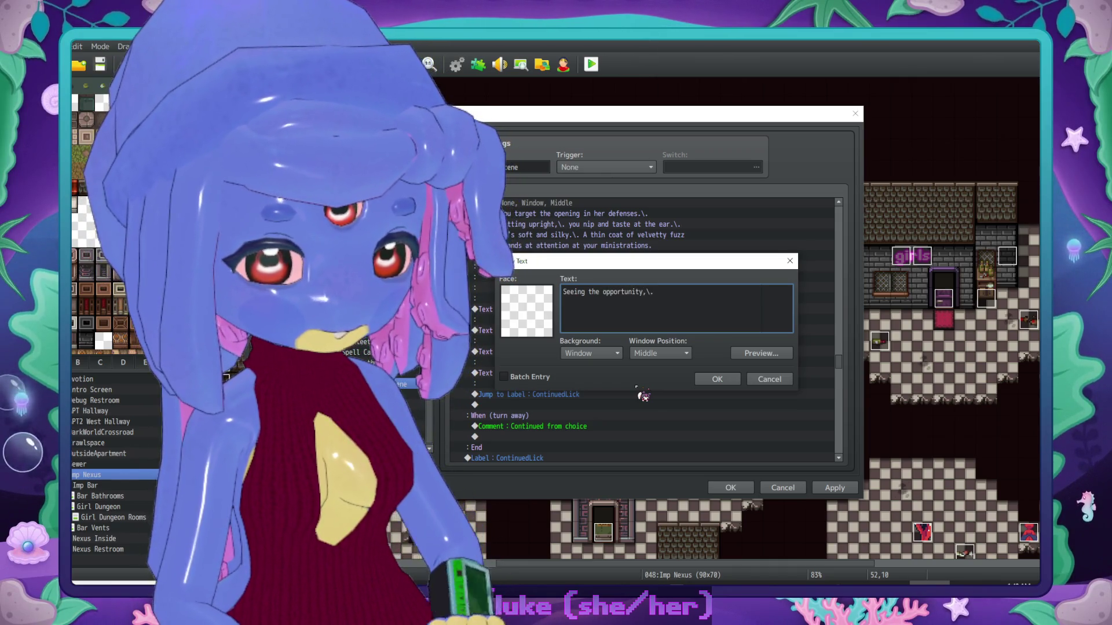
type(" you slip onto her pelbic")
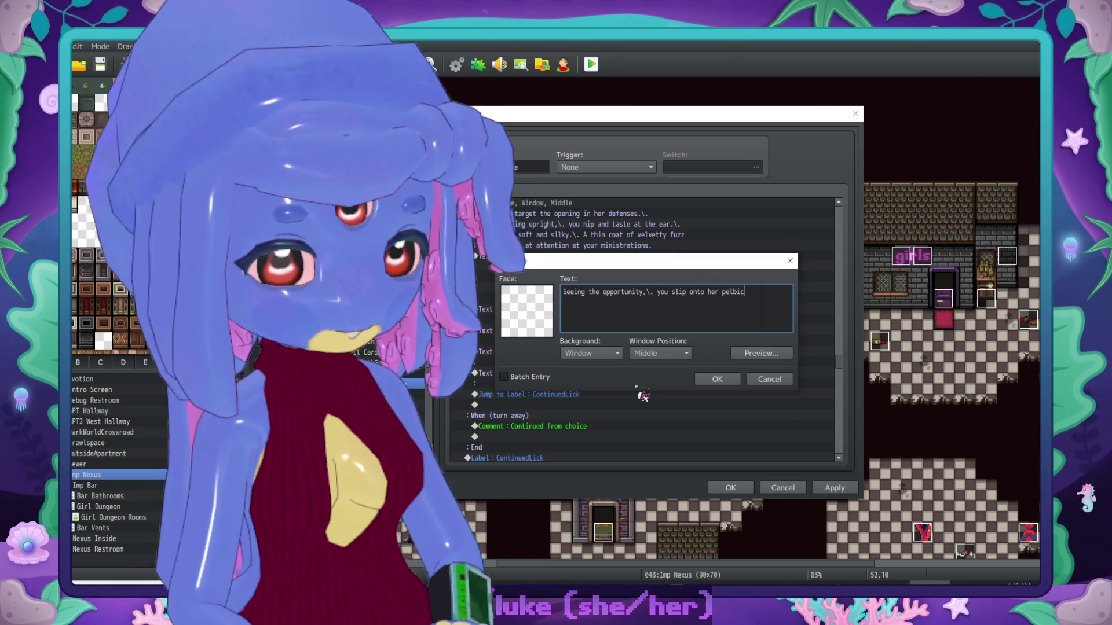
type("b")
type("vis a")
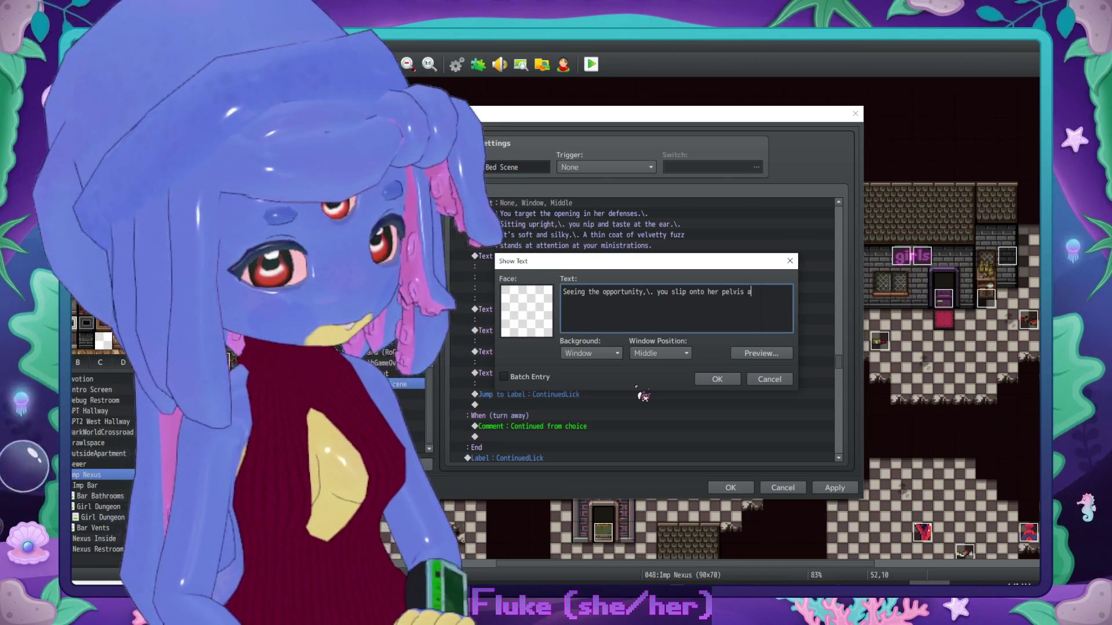
type("nd straddl")
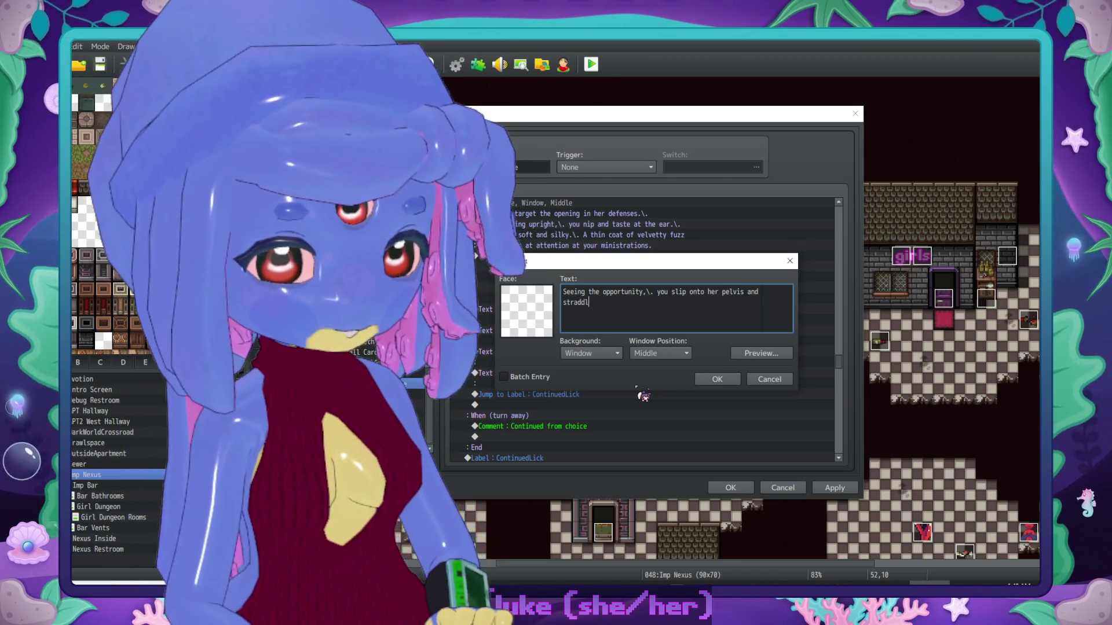
type("e her with y")
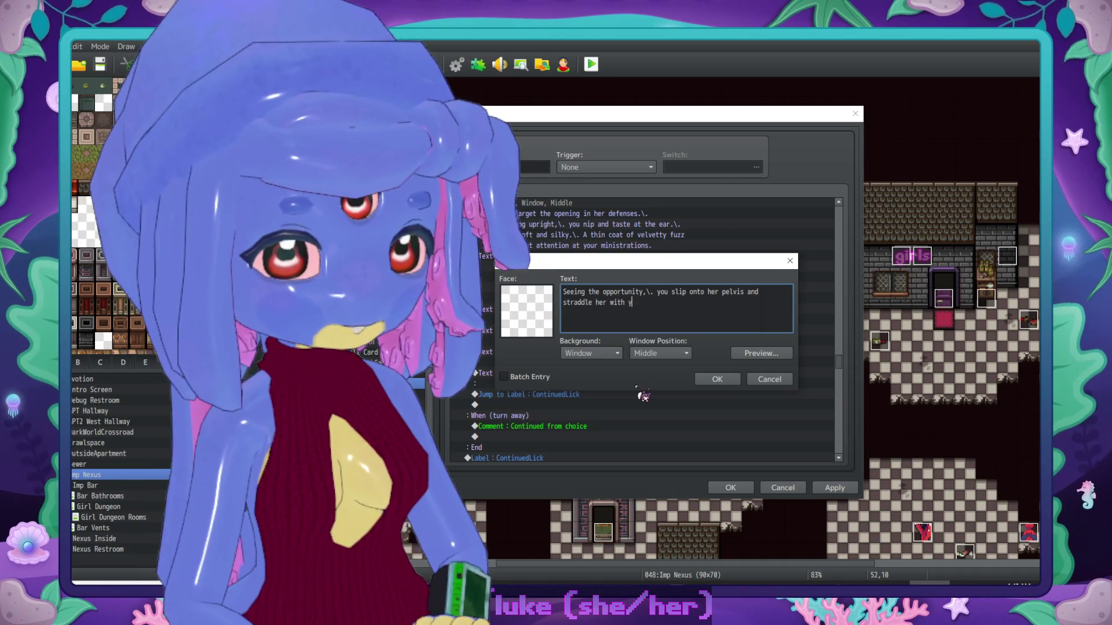
type("our thighs.")
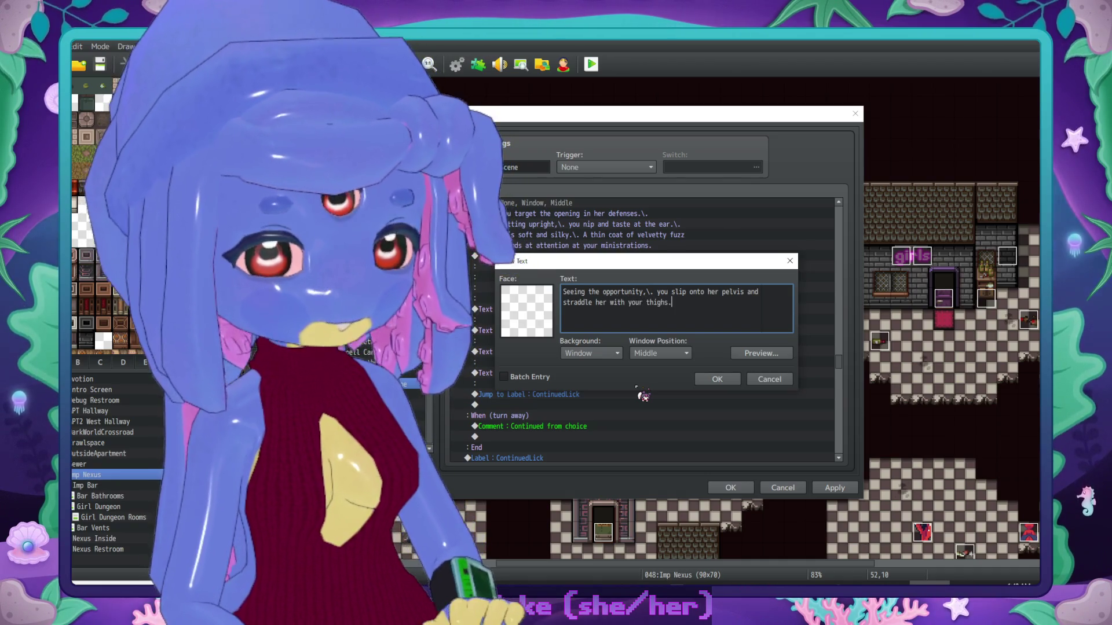
type("\\. The mostly-")
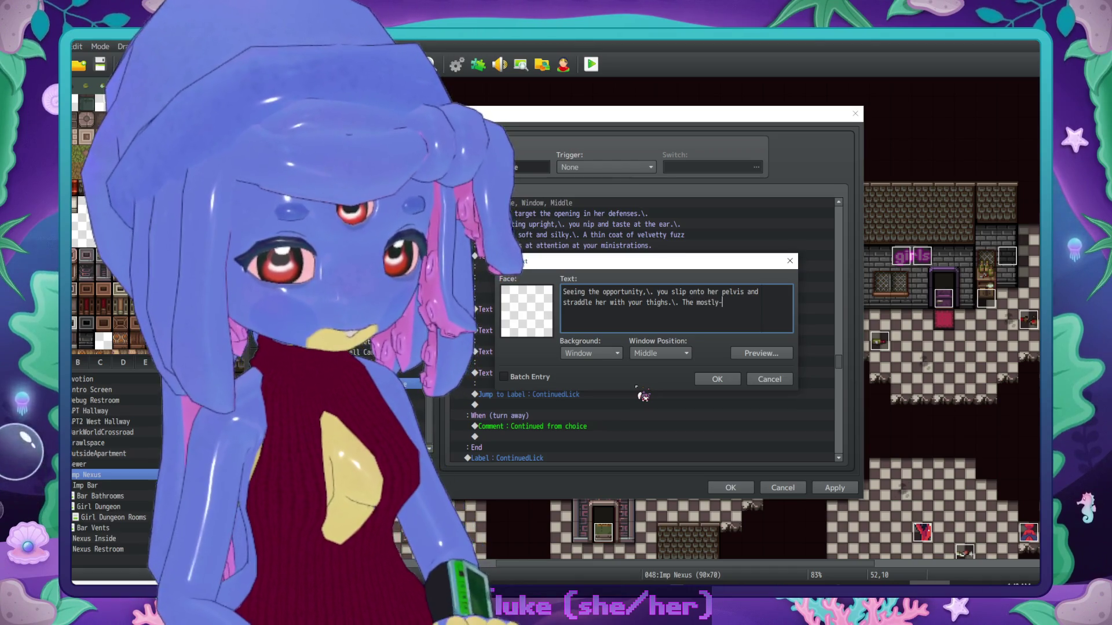
type("co")
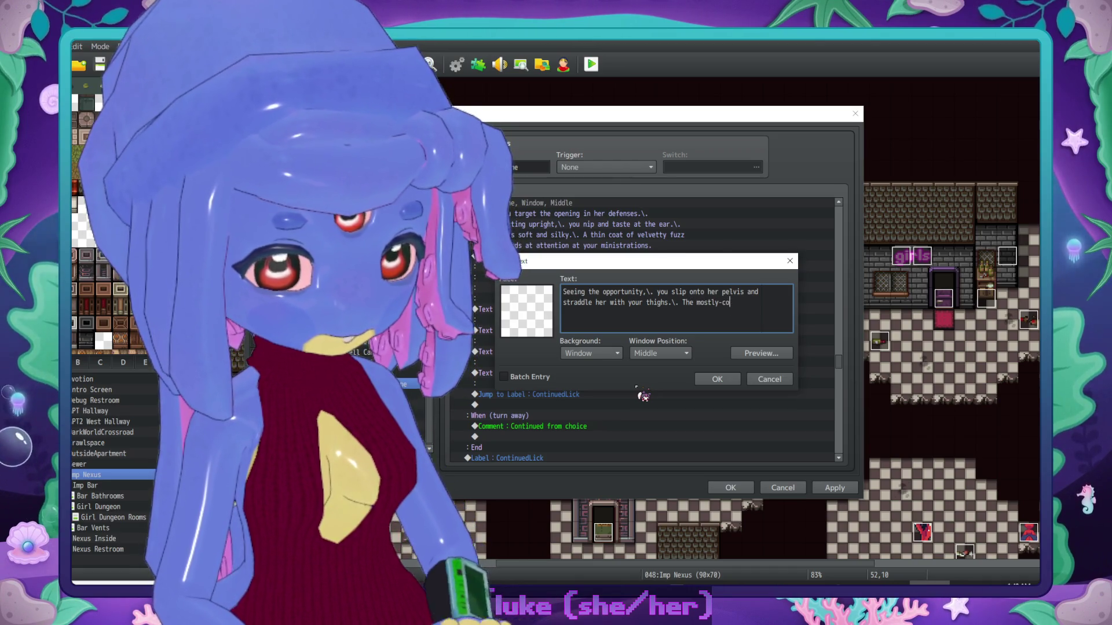
type("vered tendri")
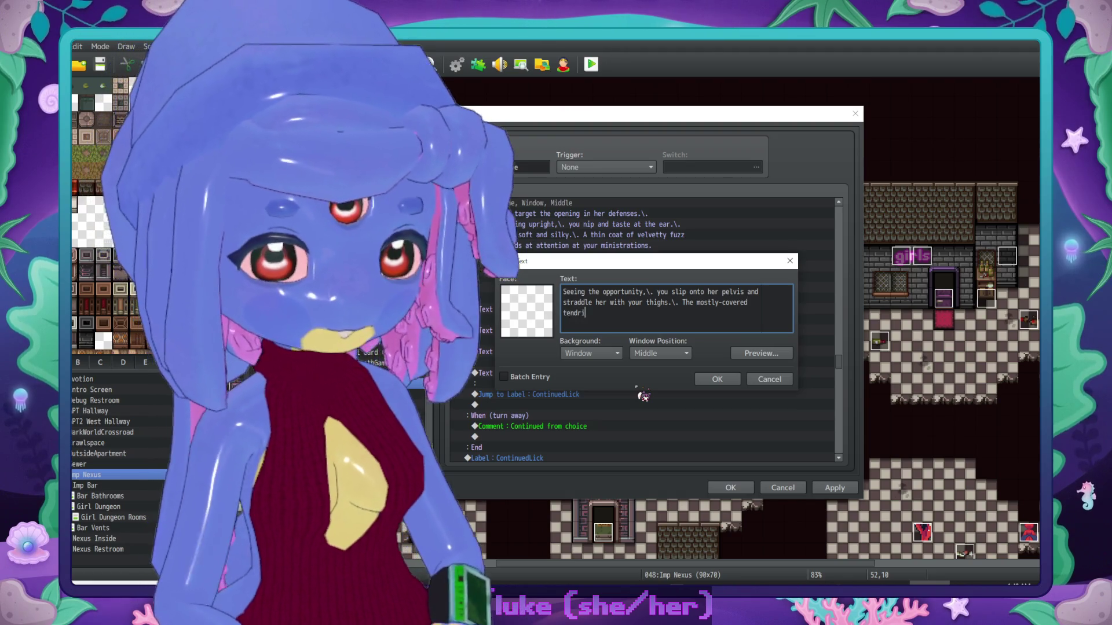
type("l")
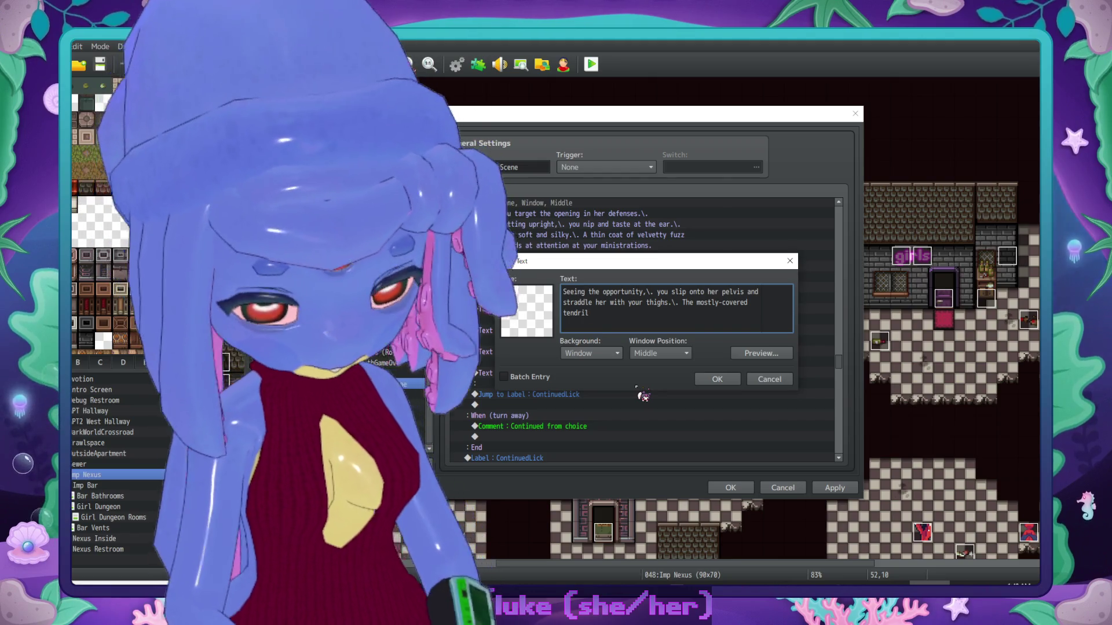
type("bunches up")
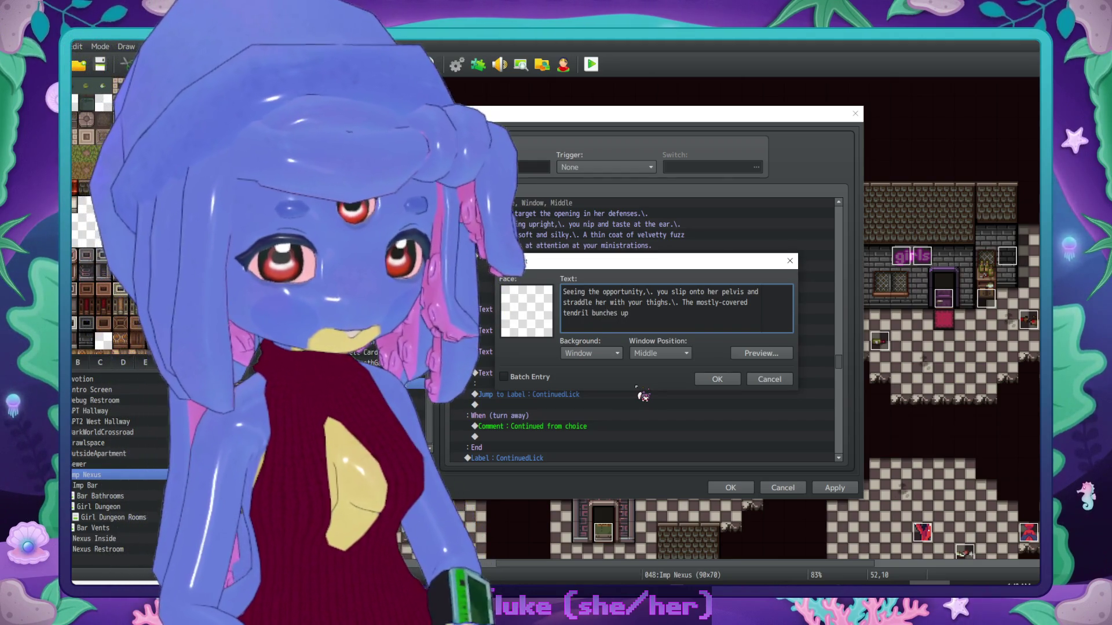
type(" beneath ")
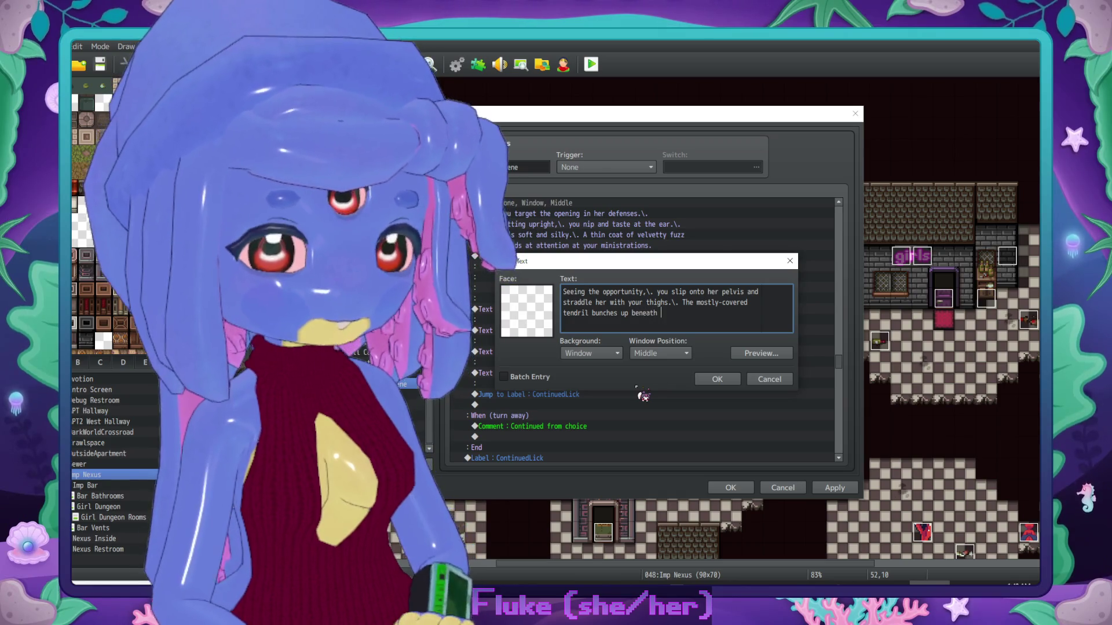
type("your backside.")
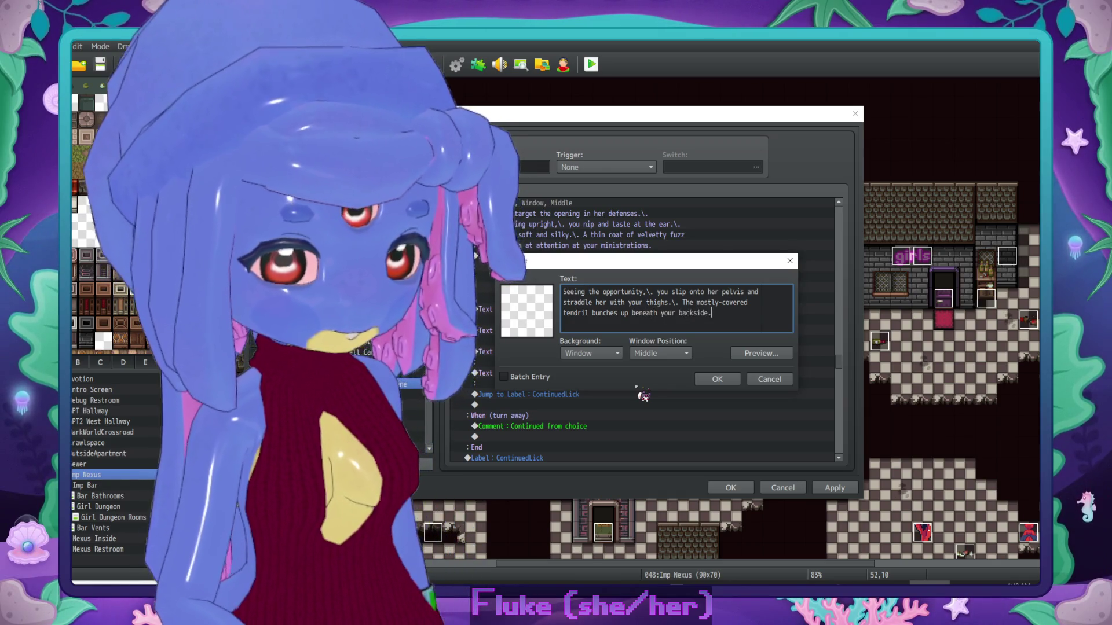
left_click(717, 380)
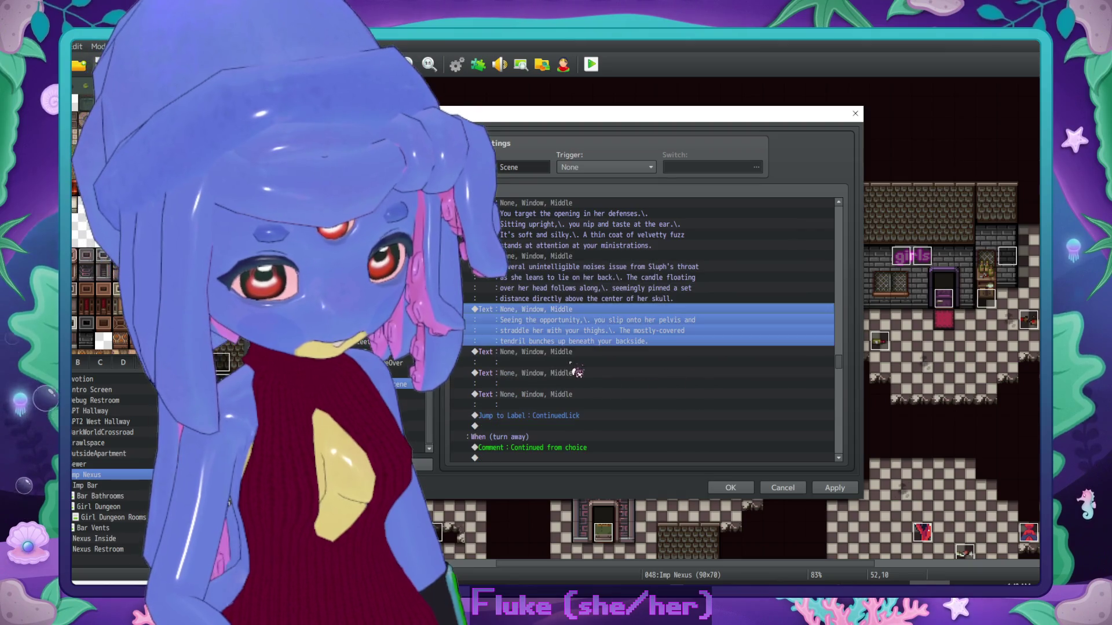
Step: Add a Conditional Branch on switch 0164 NoUnderwear is ON with an Else branch
left_click(565, 364)
double_click(565, 365)
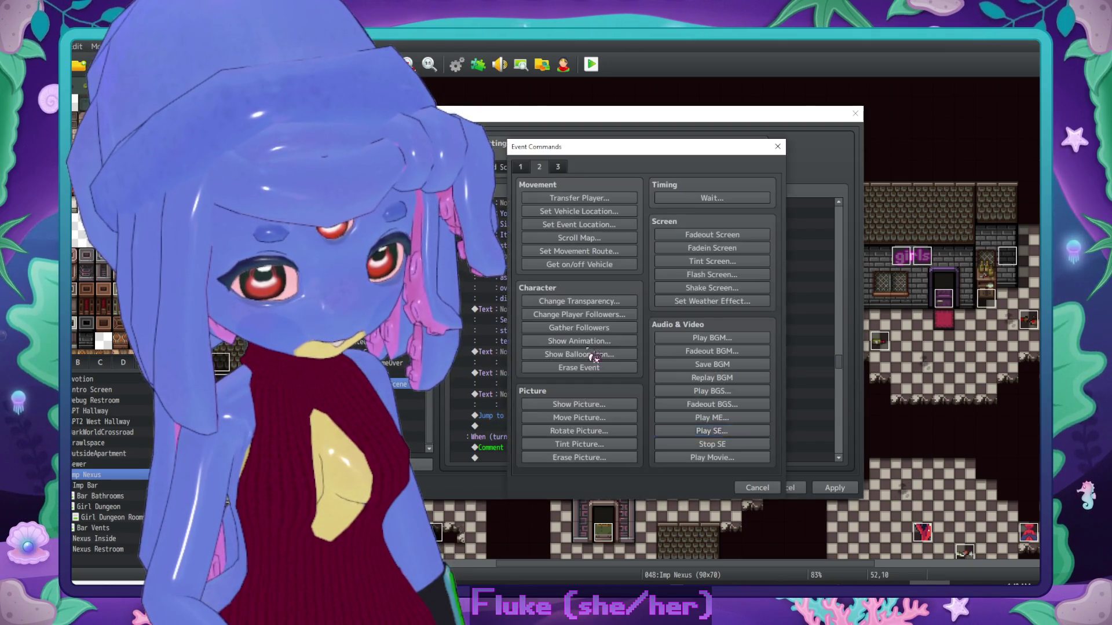
left_click(761, 499)
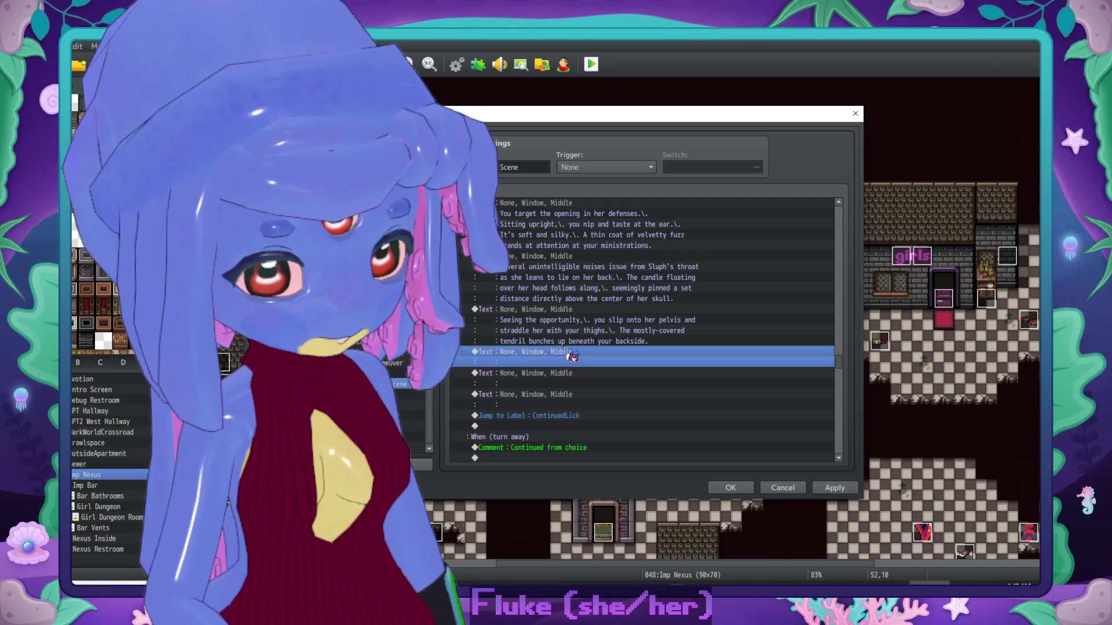
double_click(571, 363)
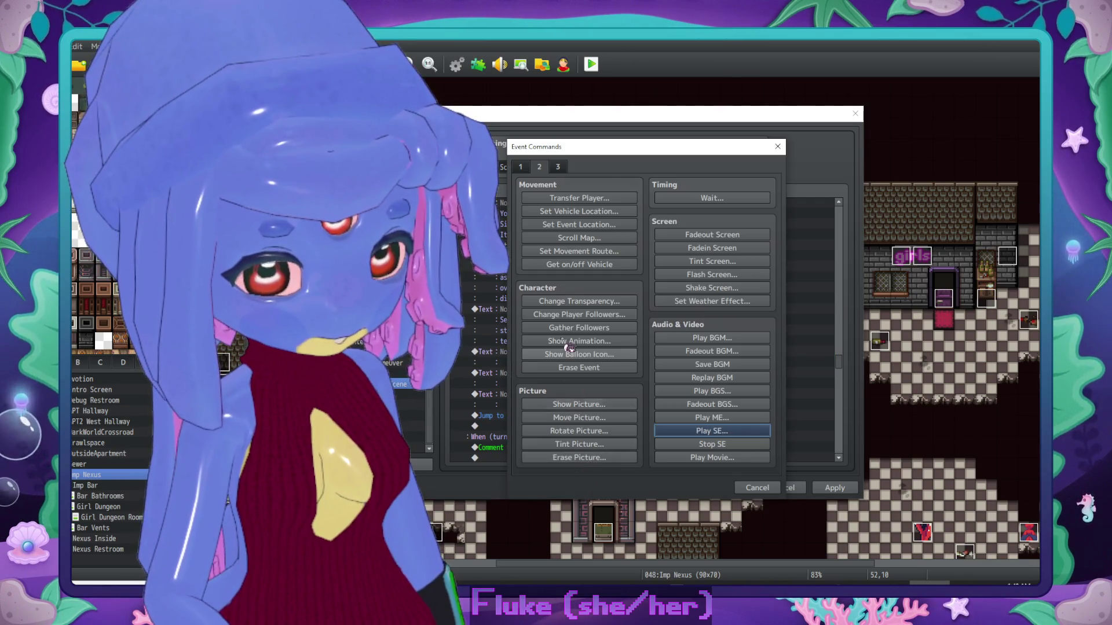
left_click(520, 167)
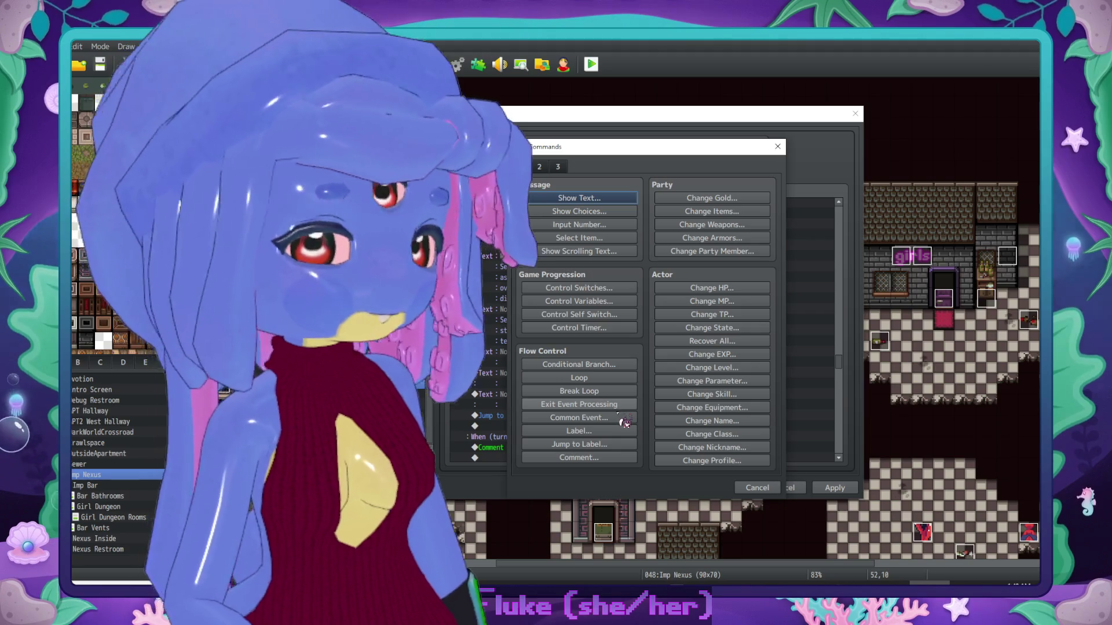
left_click(634, 365)
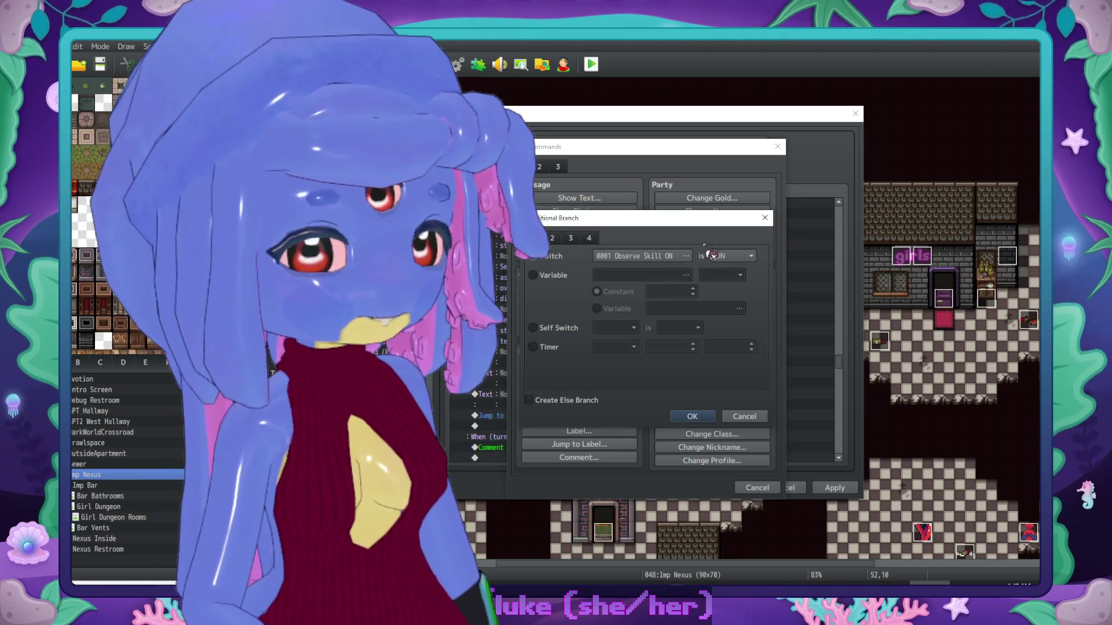
left_click(664, 258)
left_click(567, 299)
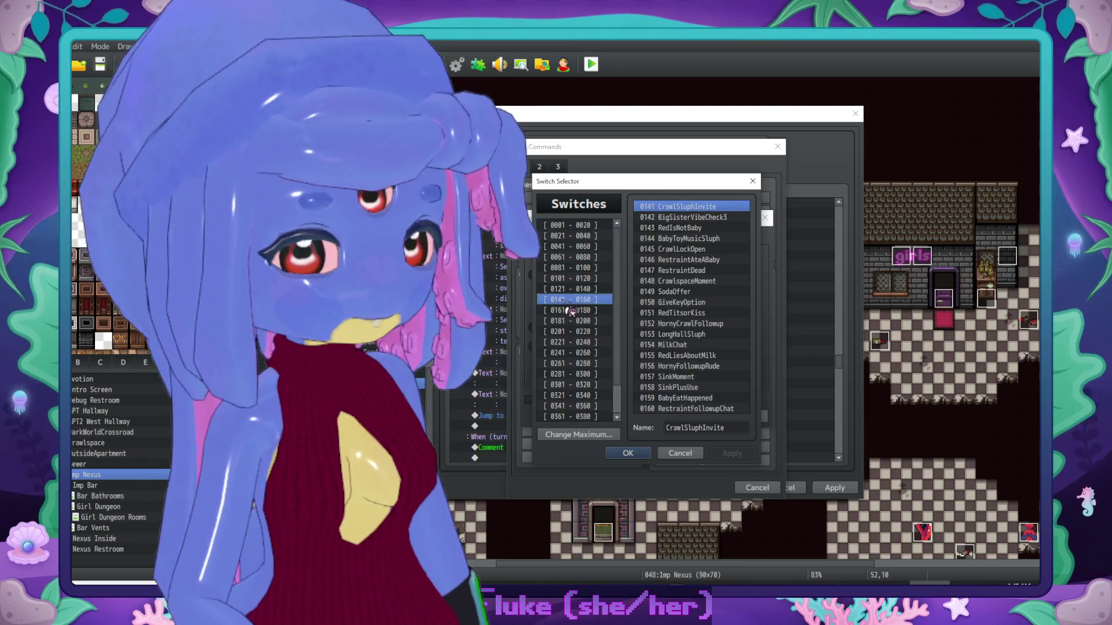
left_click(568, 310)
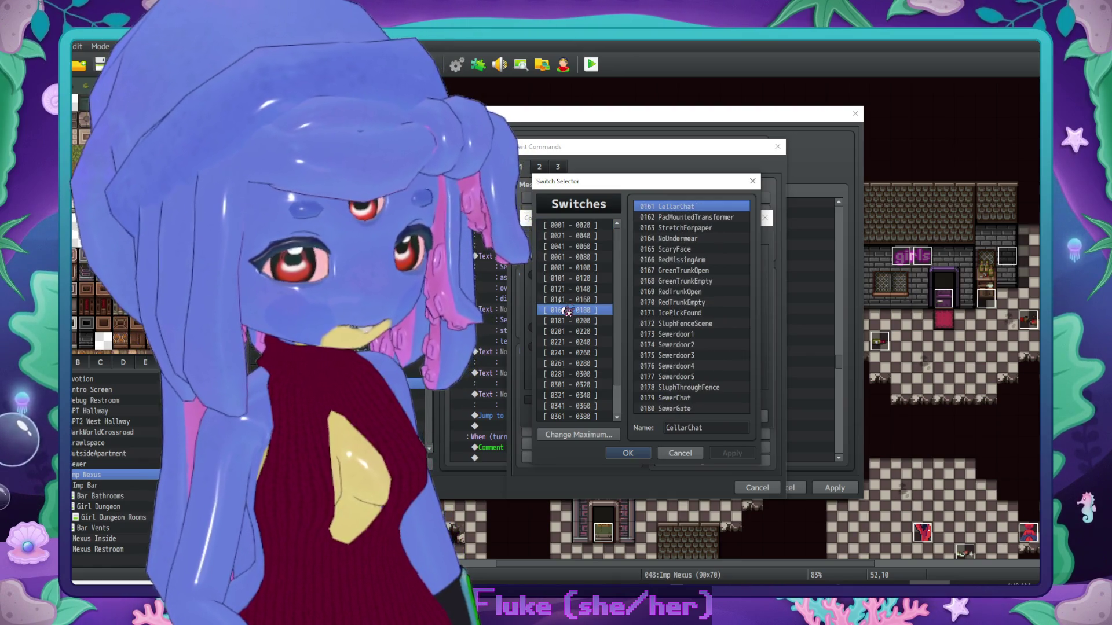
double_click(673, 240)
left_click(539, 402)
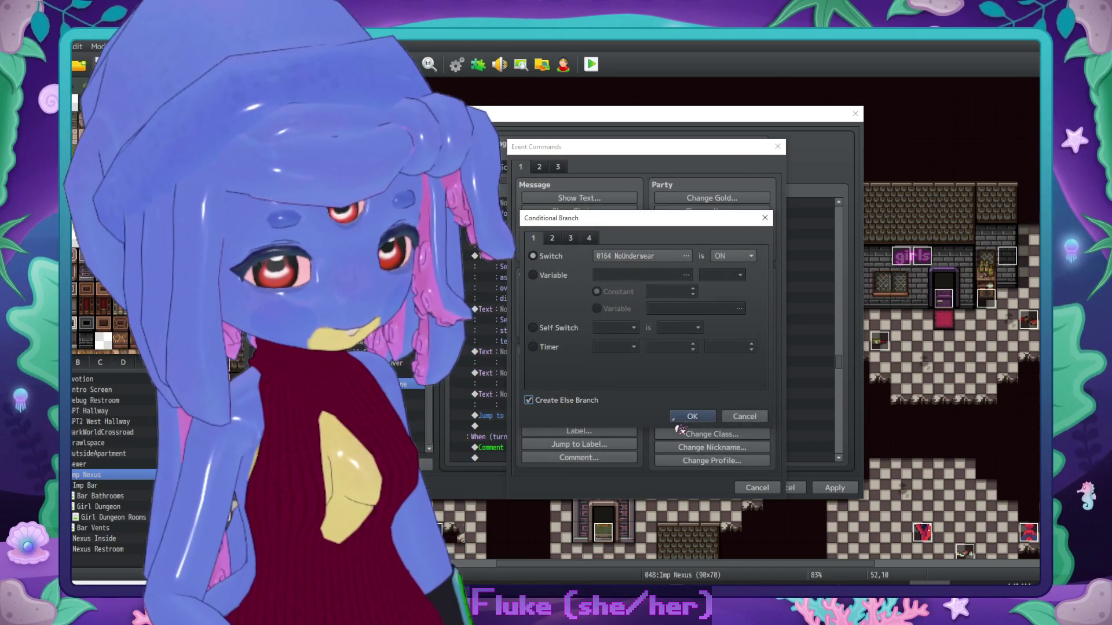
left_click(689, 416)
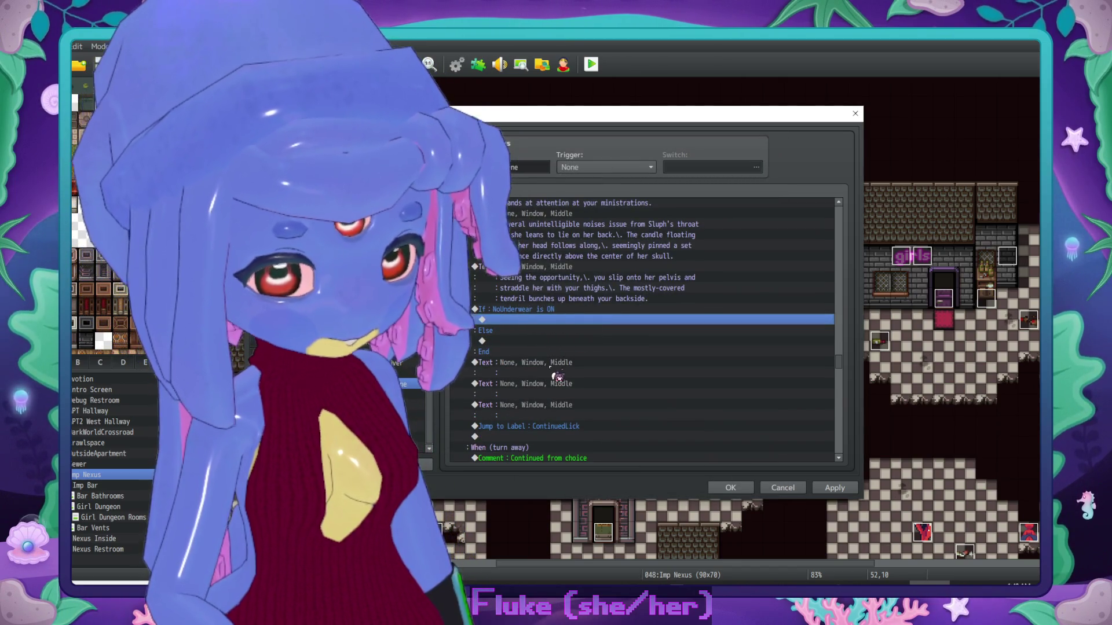
Step: Copy the blank Text command into the NoUnderwear If branch and open it
left_click(553, 374)
key("ctrl+c")
left_click(557, 320)
key("ctrl+v")
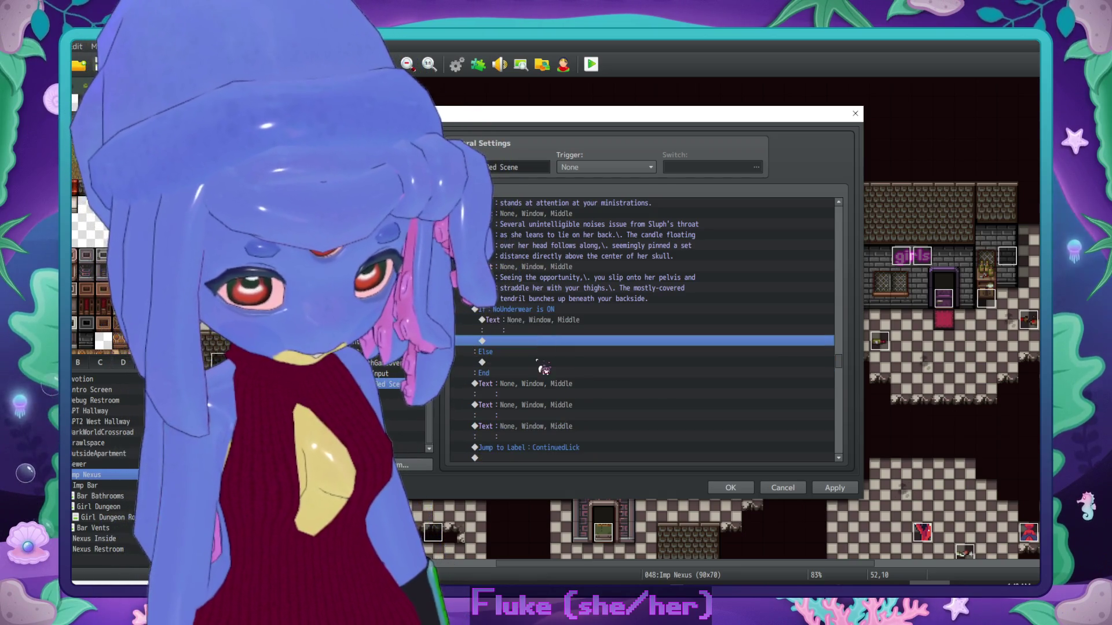
key("Down")
key("Down")
double_click(560, 329)
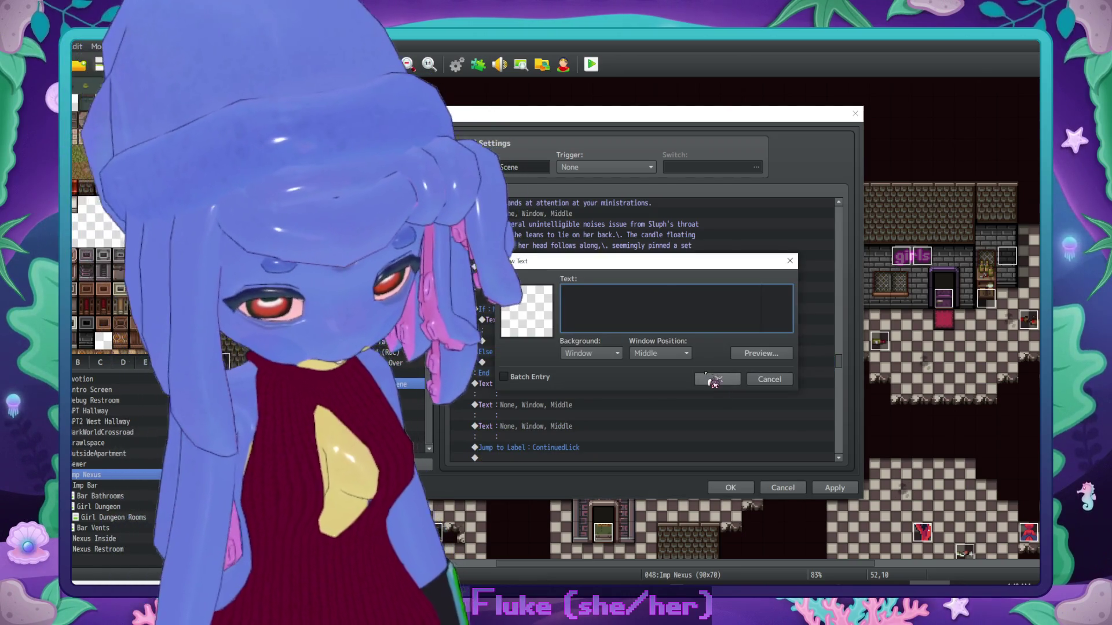
Step: Write 'Squishy and damp against your bare backside, the fabric sticking to you with a saturation of girl-slime.'
type("2uishy and damp")
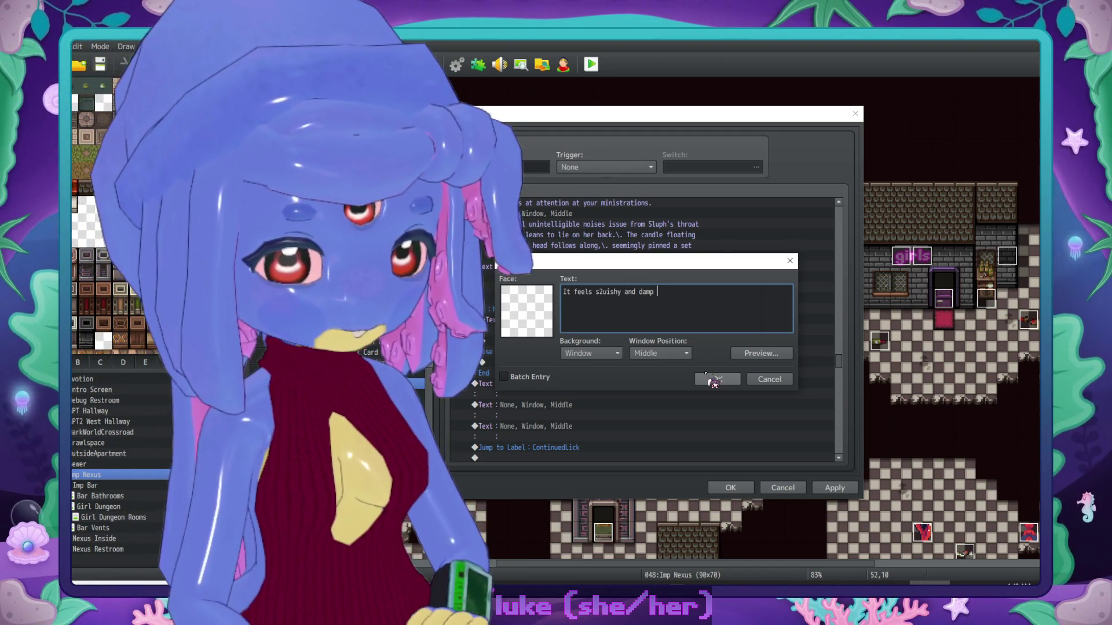
key("BackSpace")
key("BackSpace")
key("BackSpace")
type("qu")
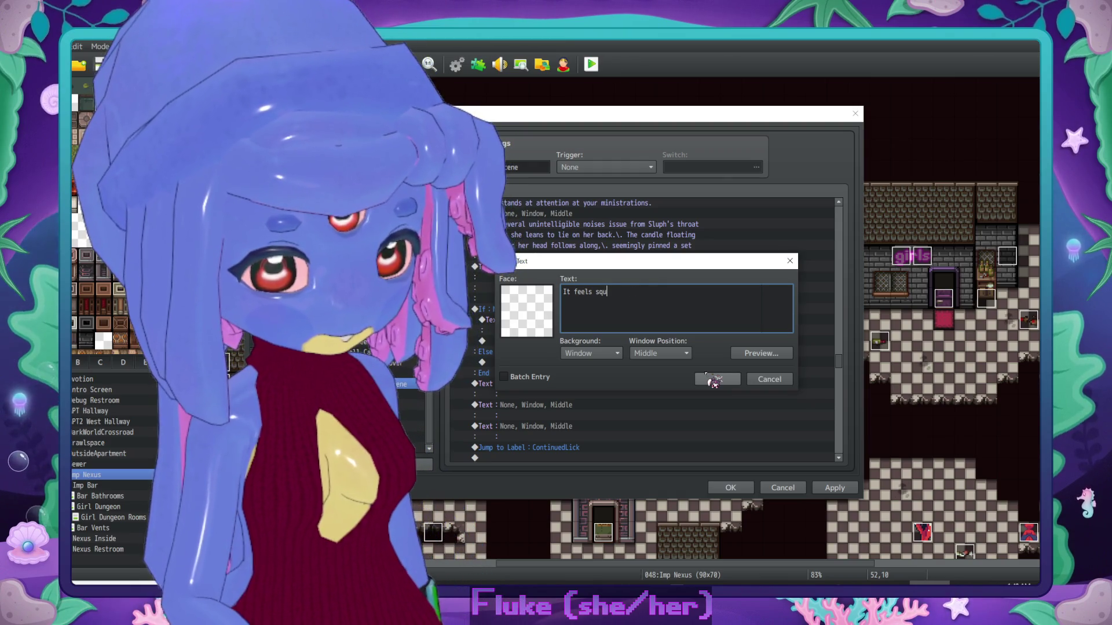
type("ishy and damp ag")
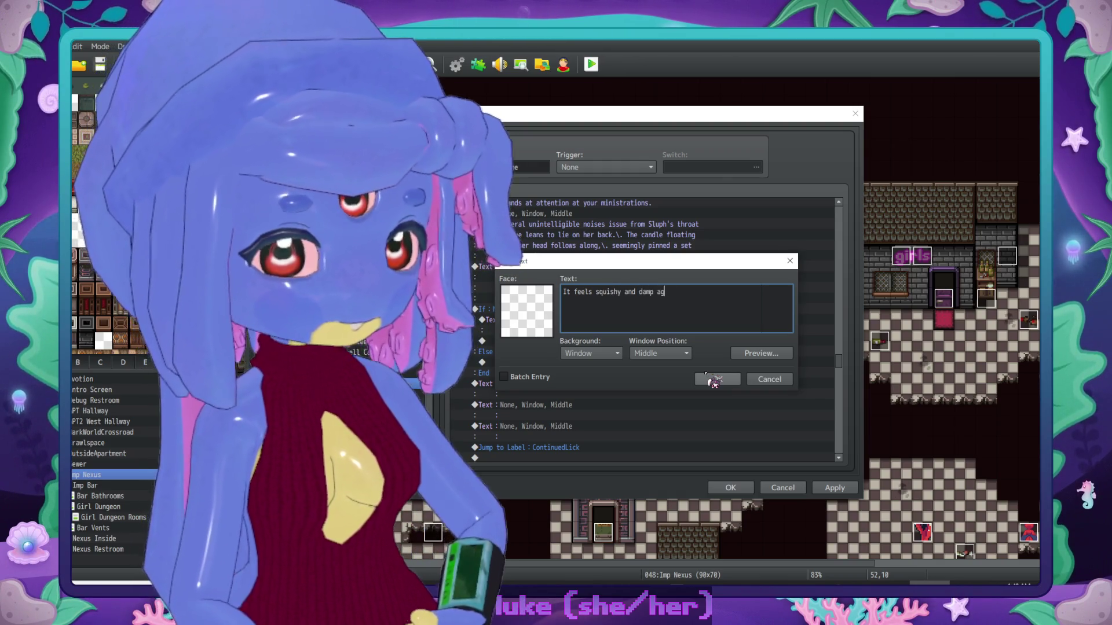
type("ainst your bare ba")
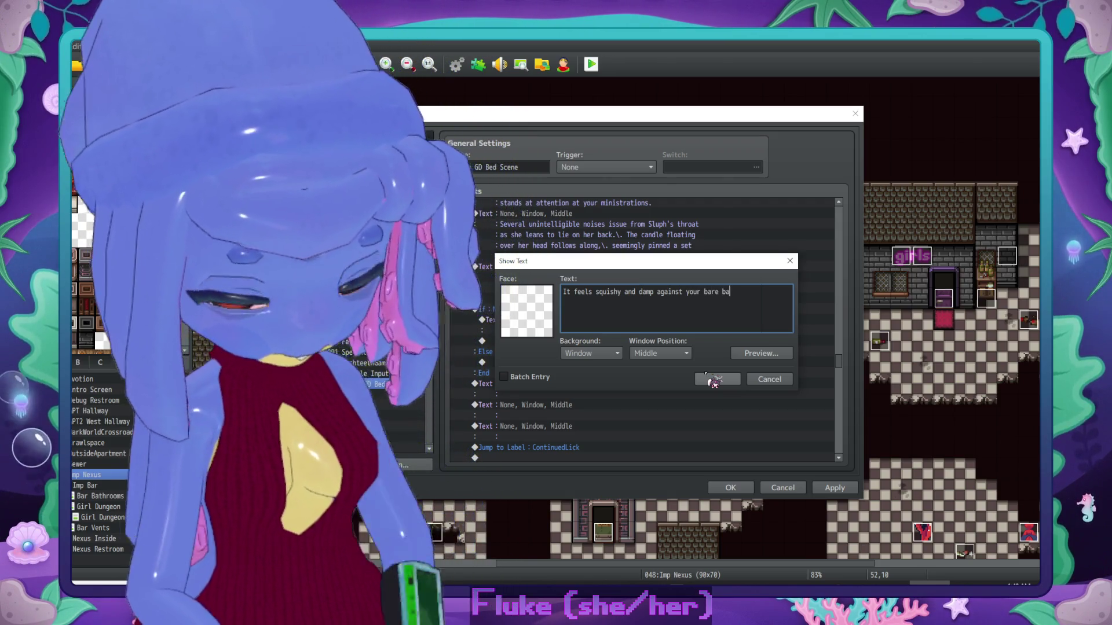
type("ckside,\\.")
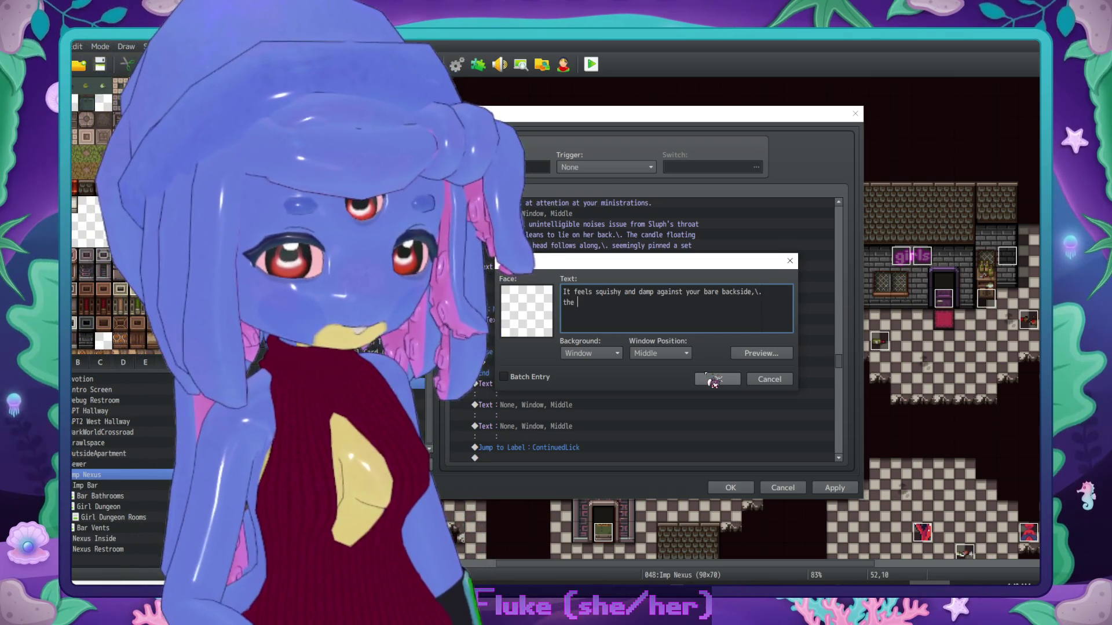
type(" the fabric stick")
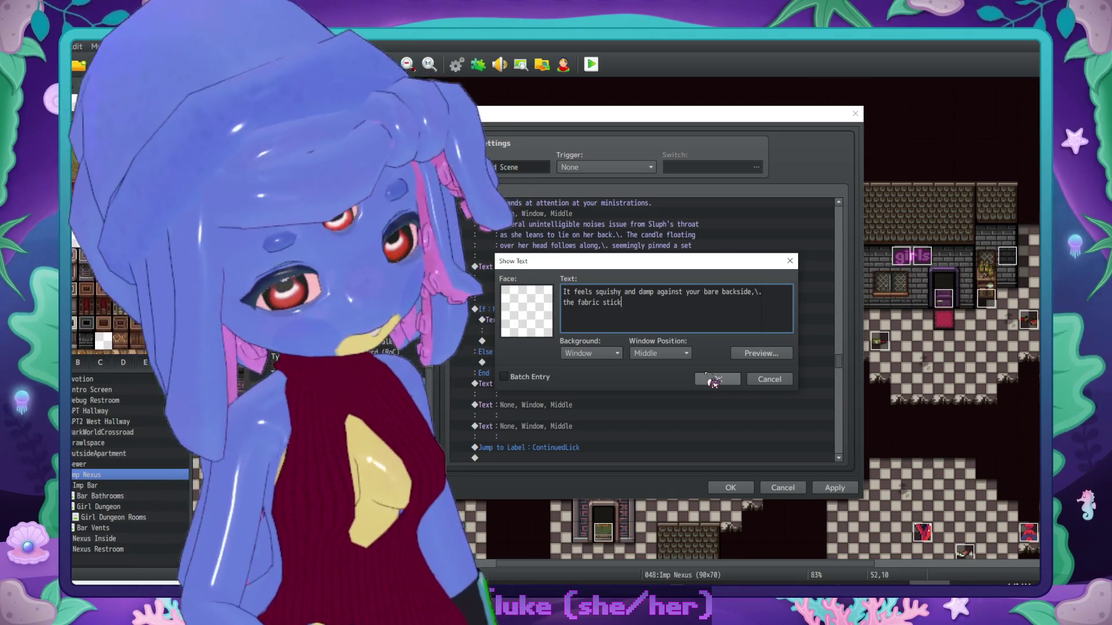
type("ing to you wi")
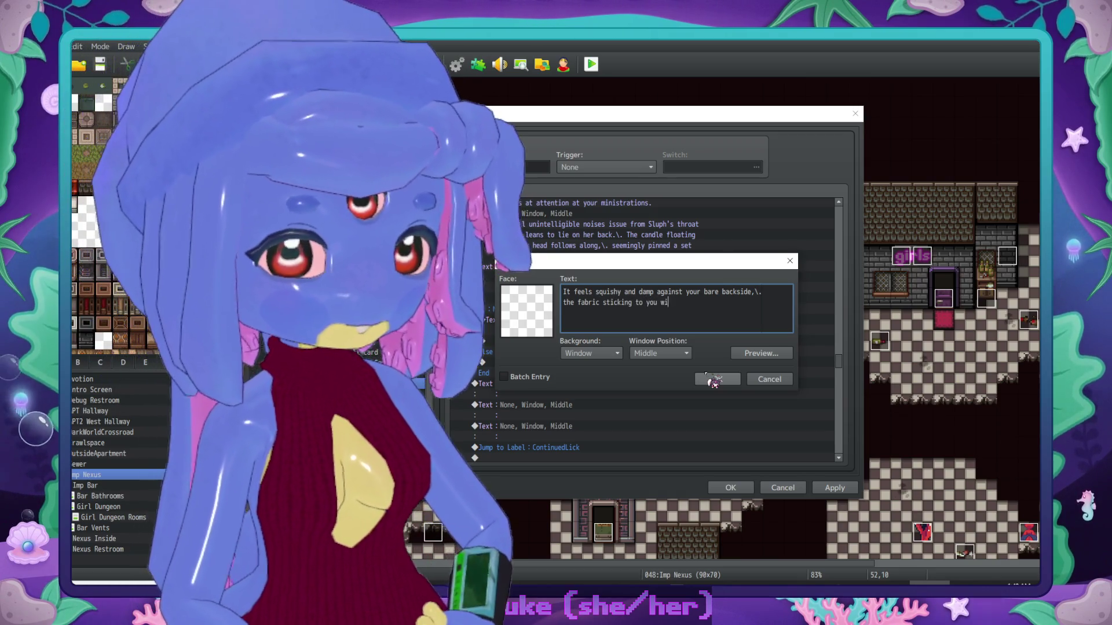
type("th some kind of")
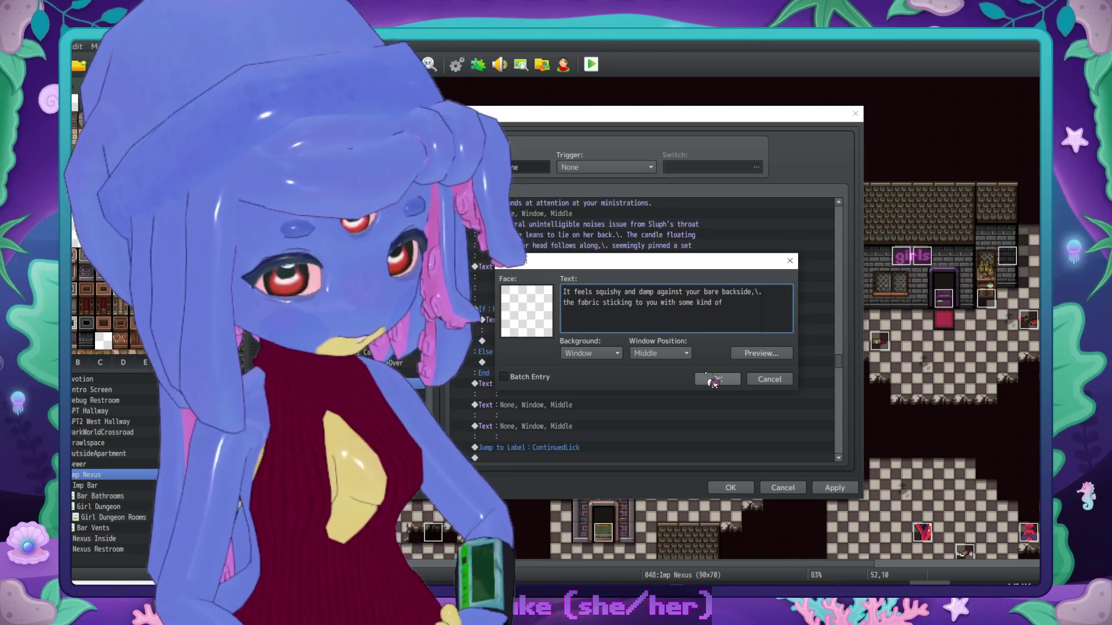
key("BackSpace")
key("BackSpace")
key("BackSpace")
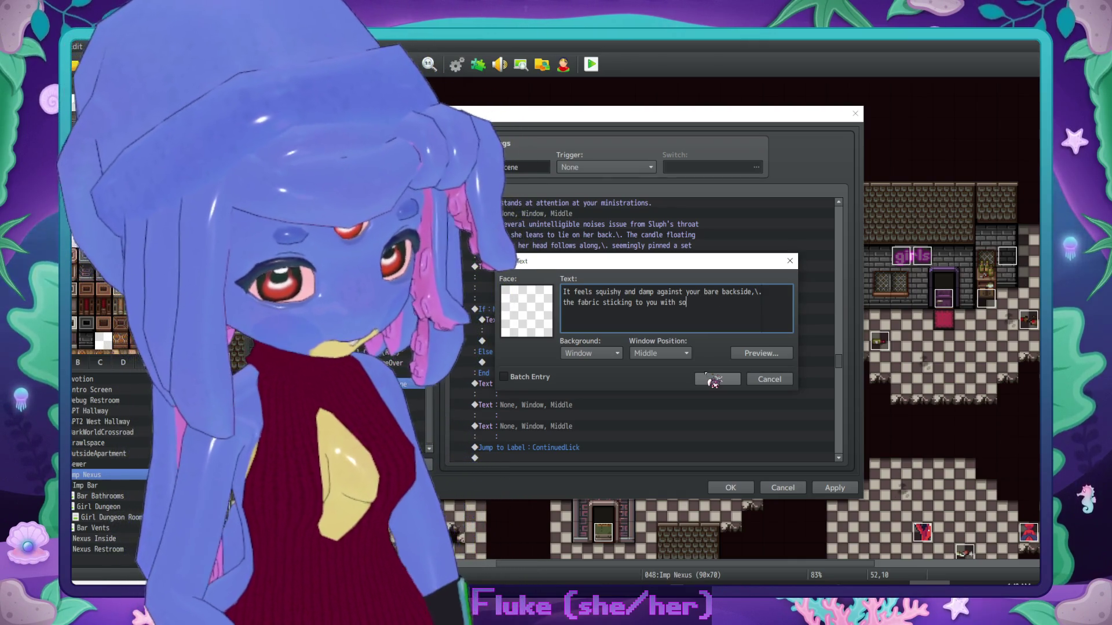
type("girl-")
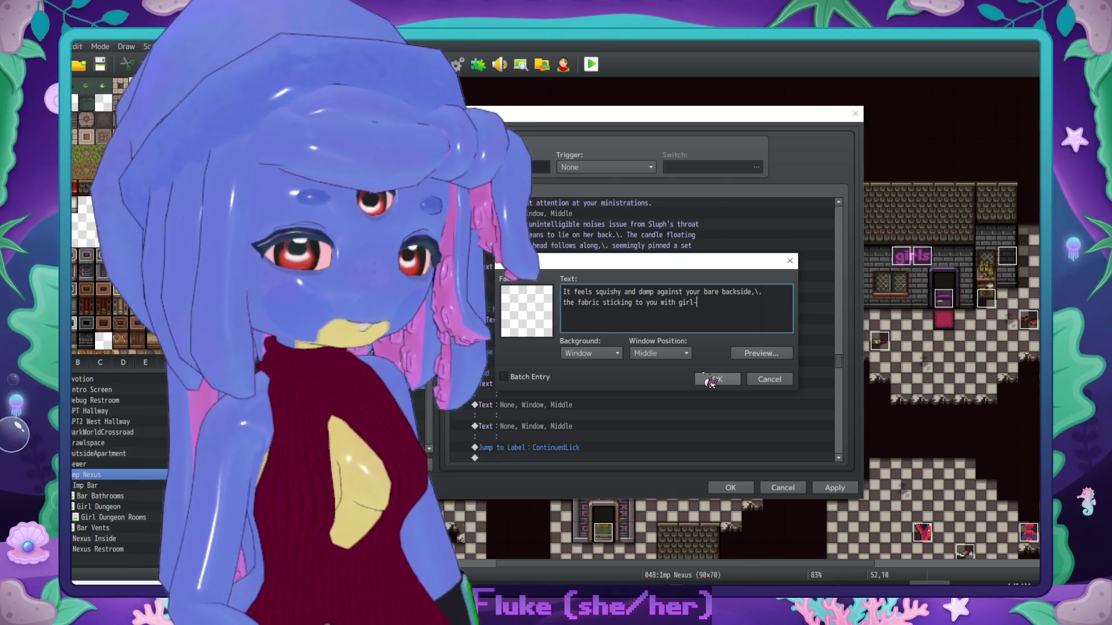
type("slime.")
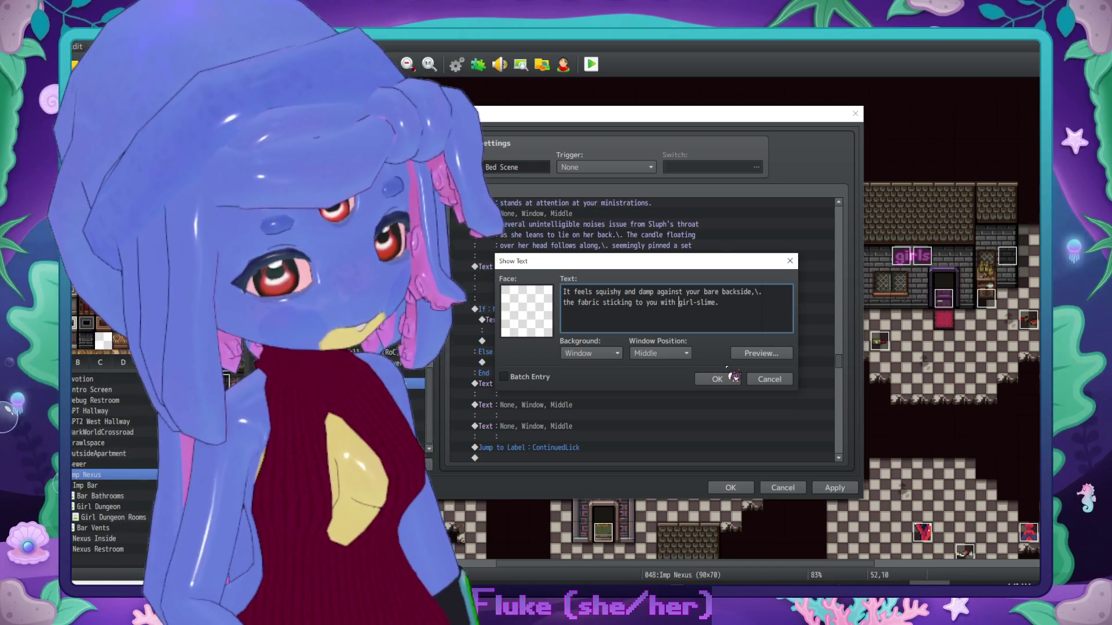
type("a saturation of")
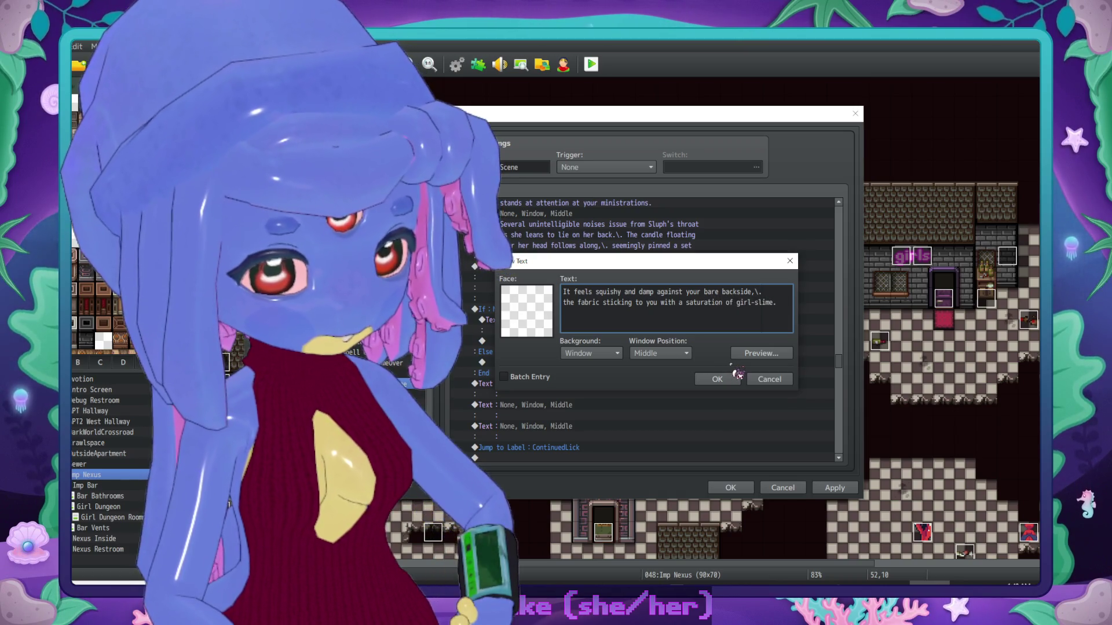
left_click(721, 379)
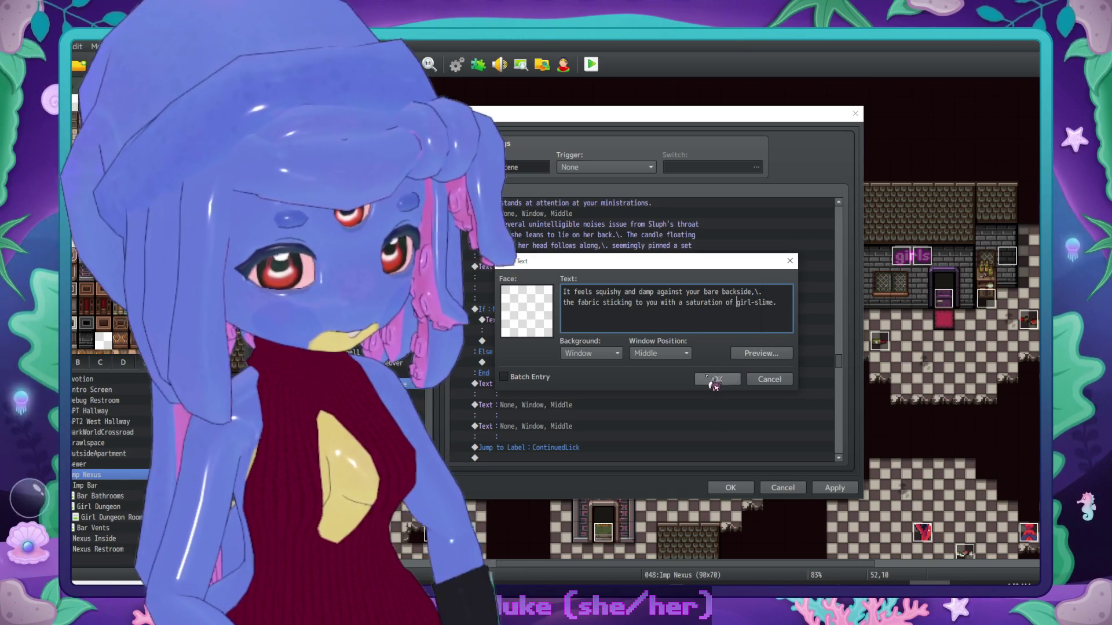
scroll(613, 353, "down", 1)
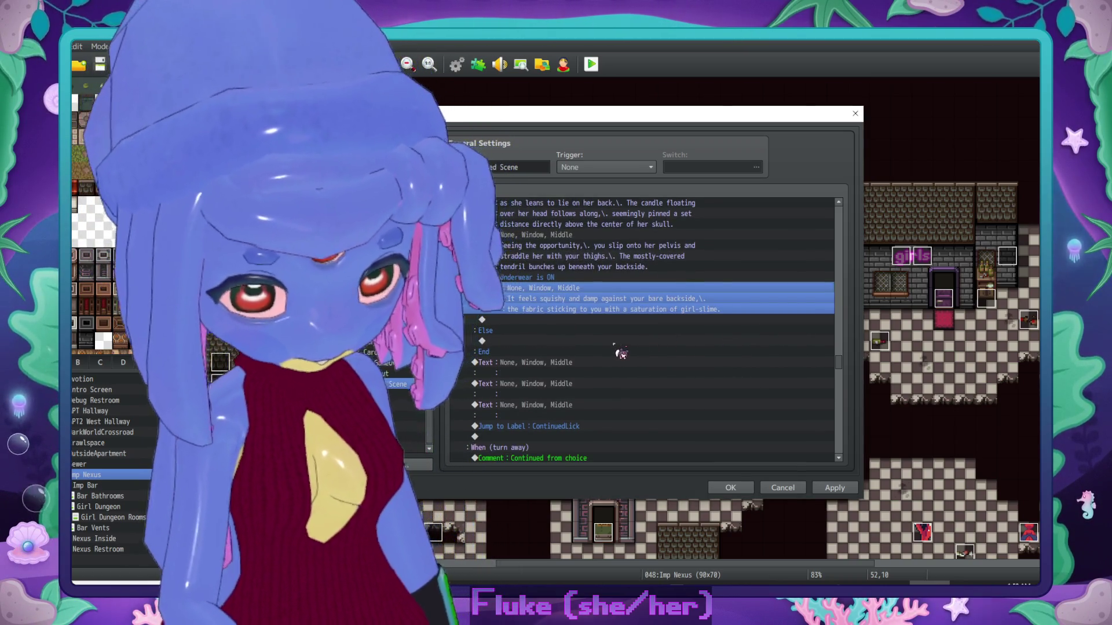
Step: Paste a copy of the narration into the Else branch, changing 'bare' to 'clothed' and 'you' to 'yours'
key("ctrl+c")
left_click(544, 341)
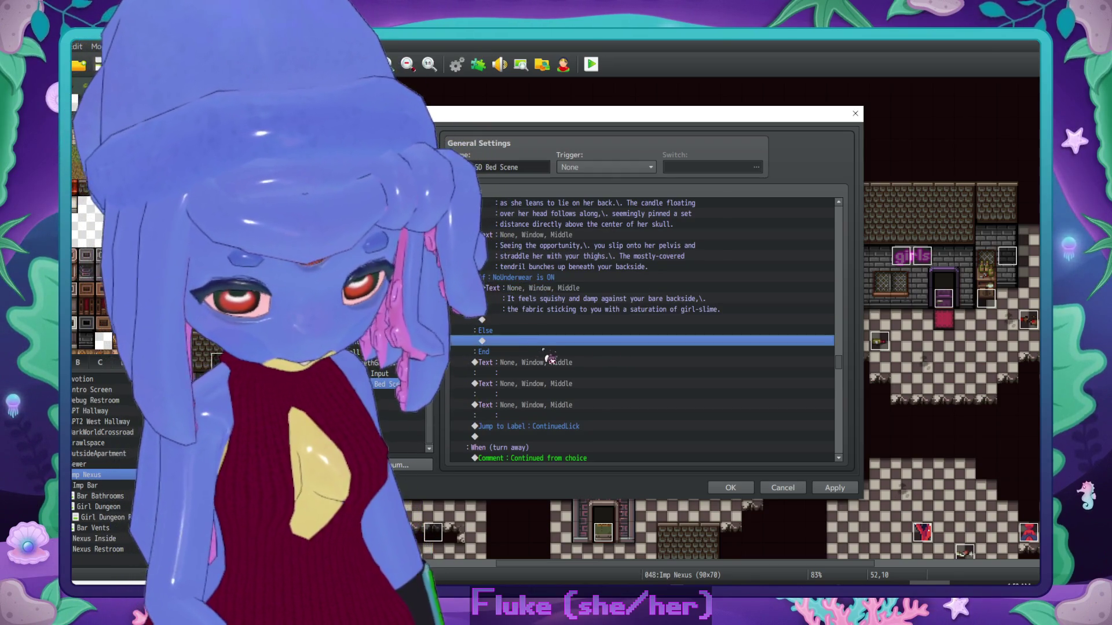
key("ctrl+v")
double_click(589, 354)
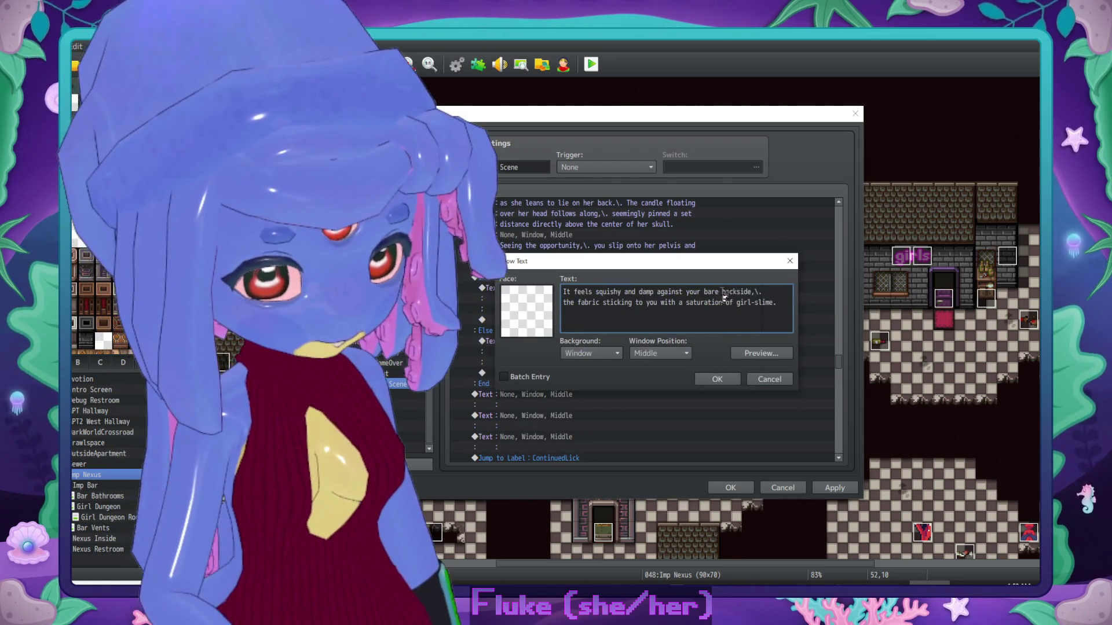
key("BackSpace")
key("BackSpace")
key("BackSpace")
type("clothed")
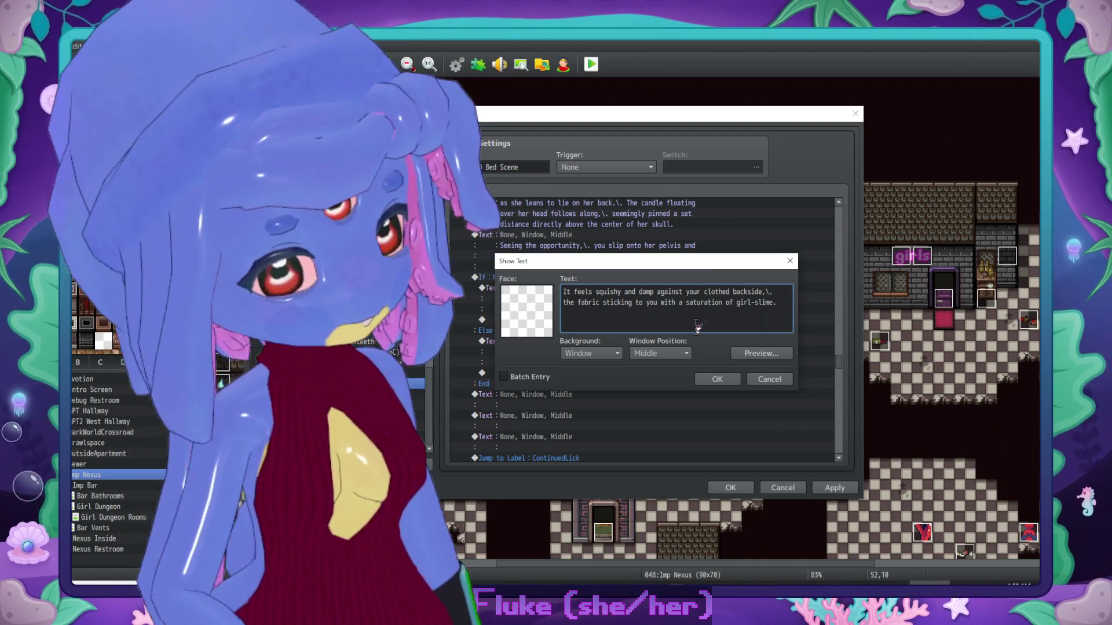
left_click(659, 303)
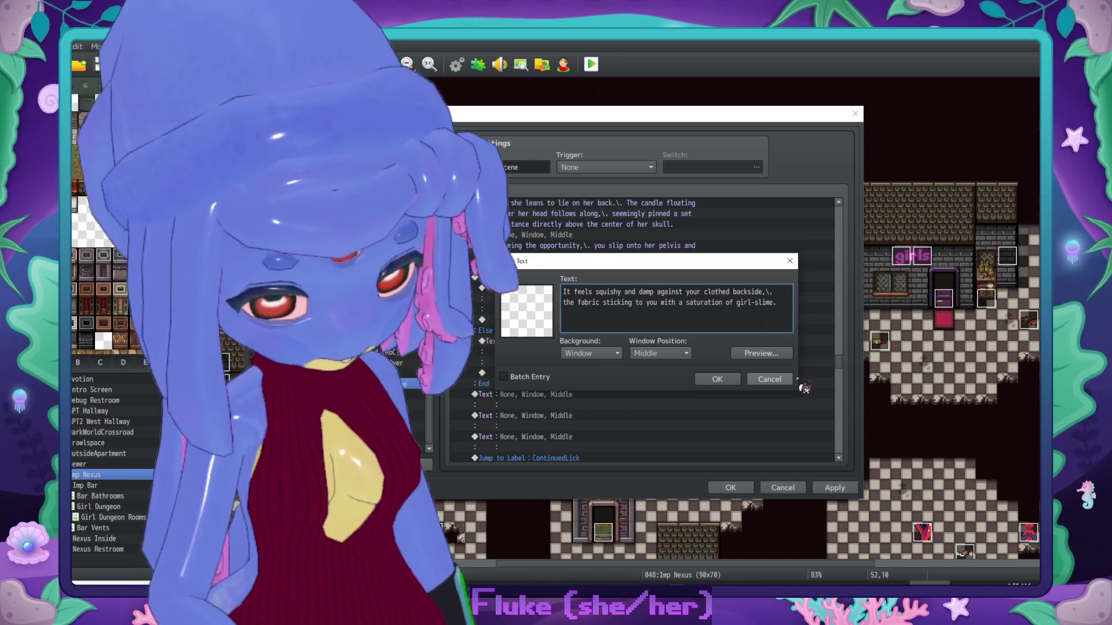
type("rs")
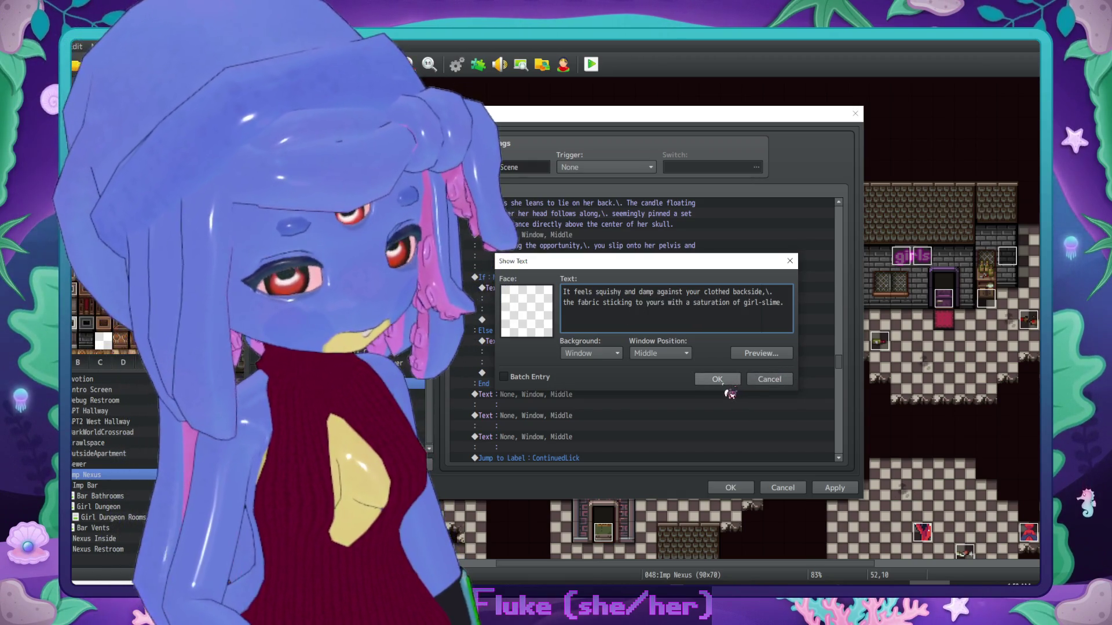
left_click(724, 384)
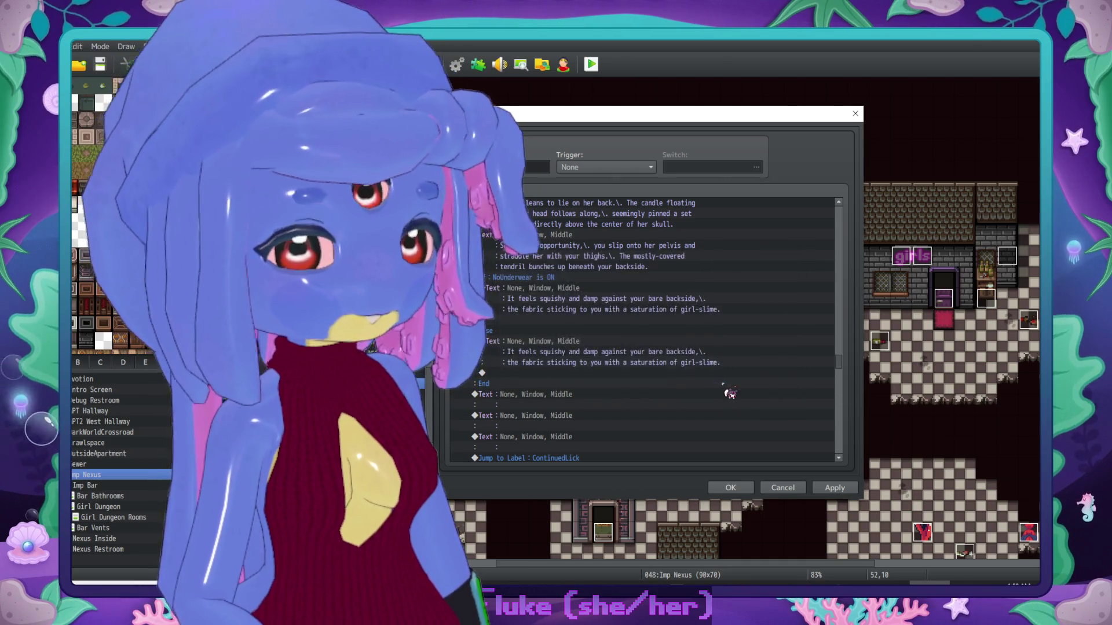
scroll(625, 342, "down", 2)
left_click(595, 350)
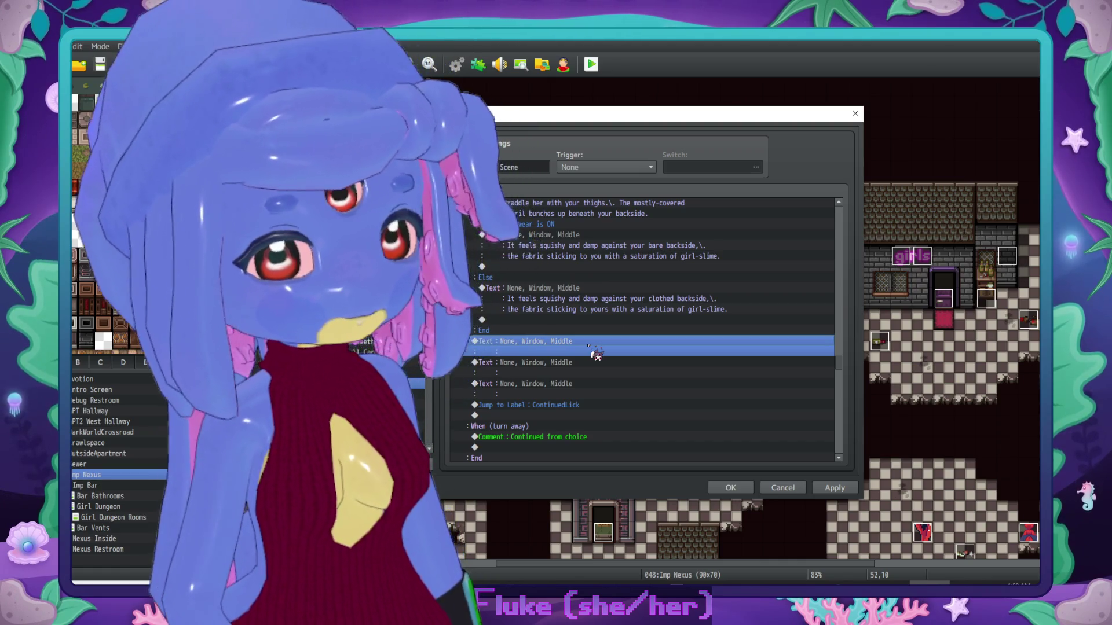
scroll(600, 320, "up", 1)
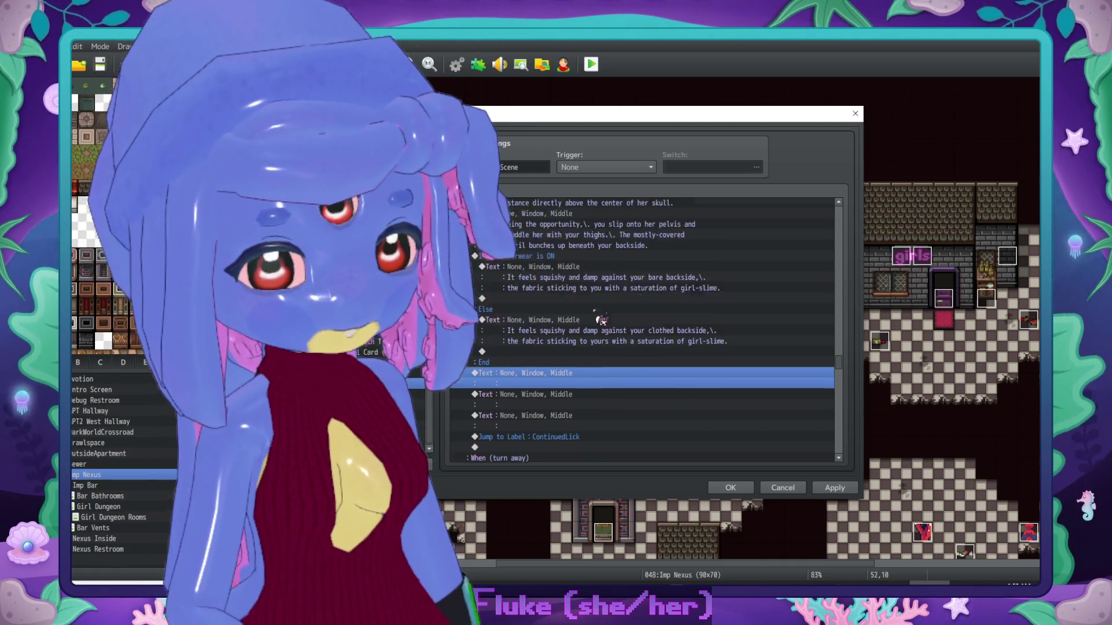
scroll(601, 319, "up", 5)
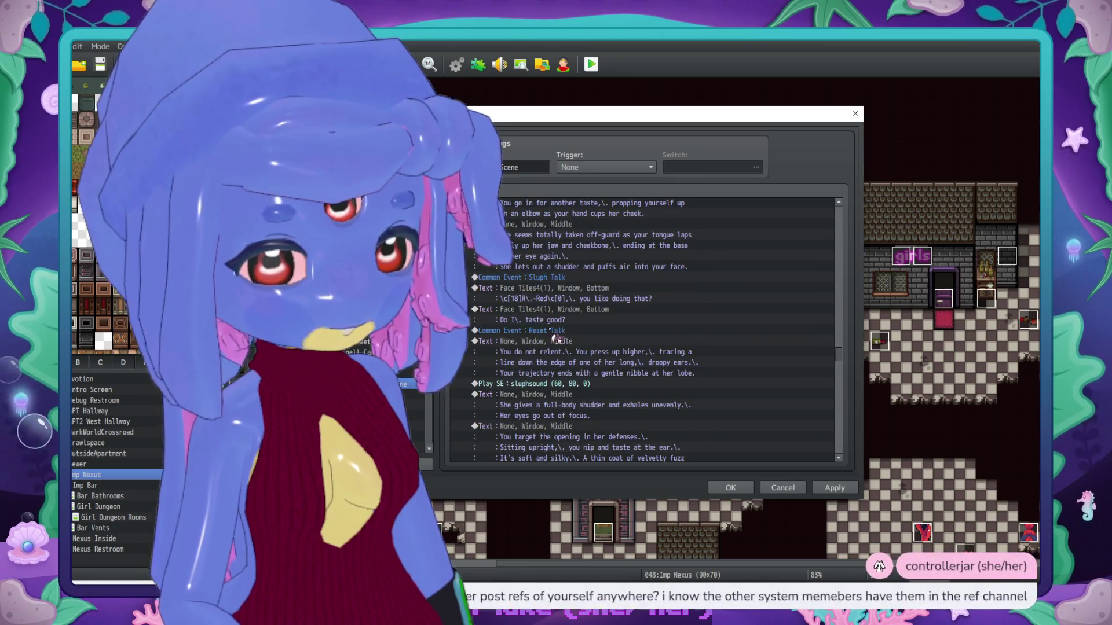
scroll(554, 339, "up", 4)
left_click(553, 289)
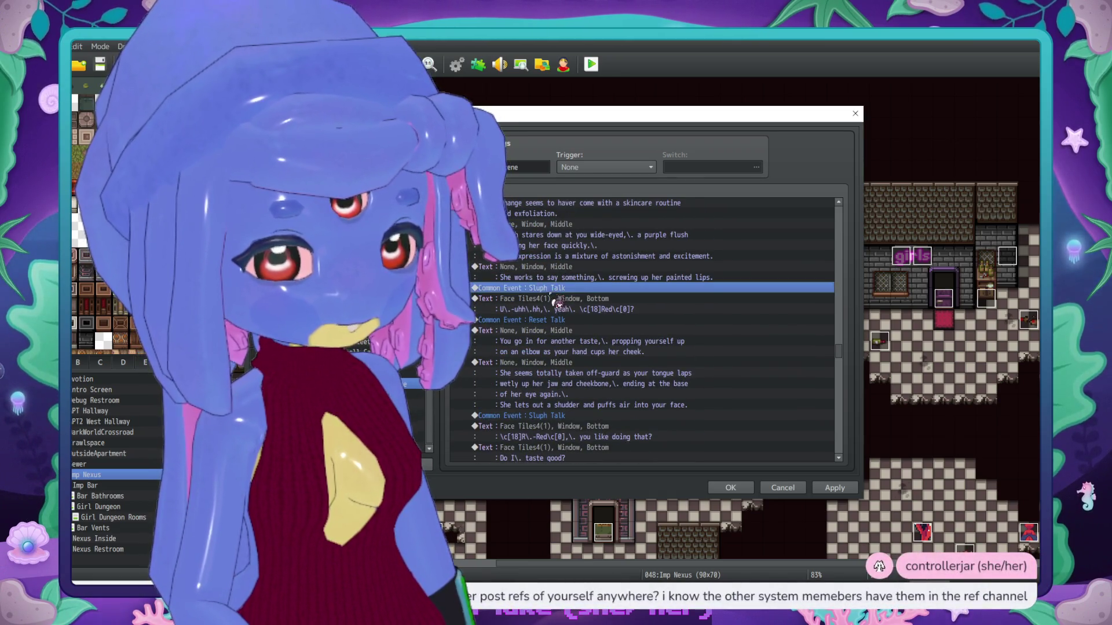
left_click(564, 322, "shift")
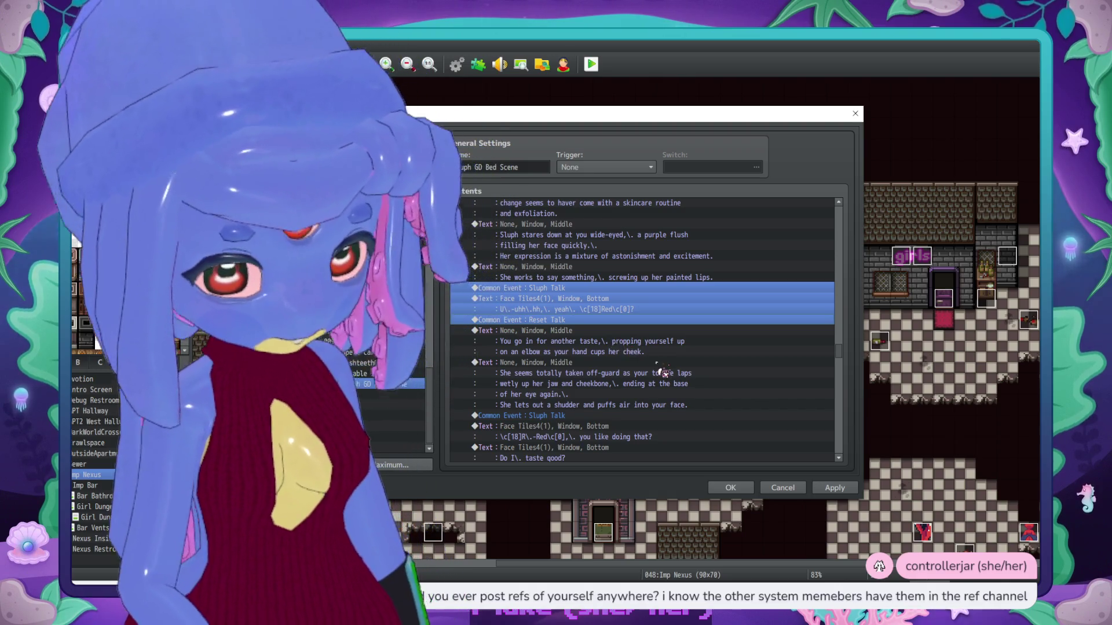
scroll(625, 348, "down", 7)
scroll(637, 332, "down", 2)
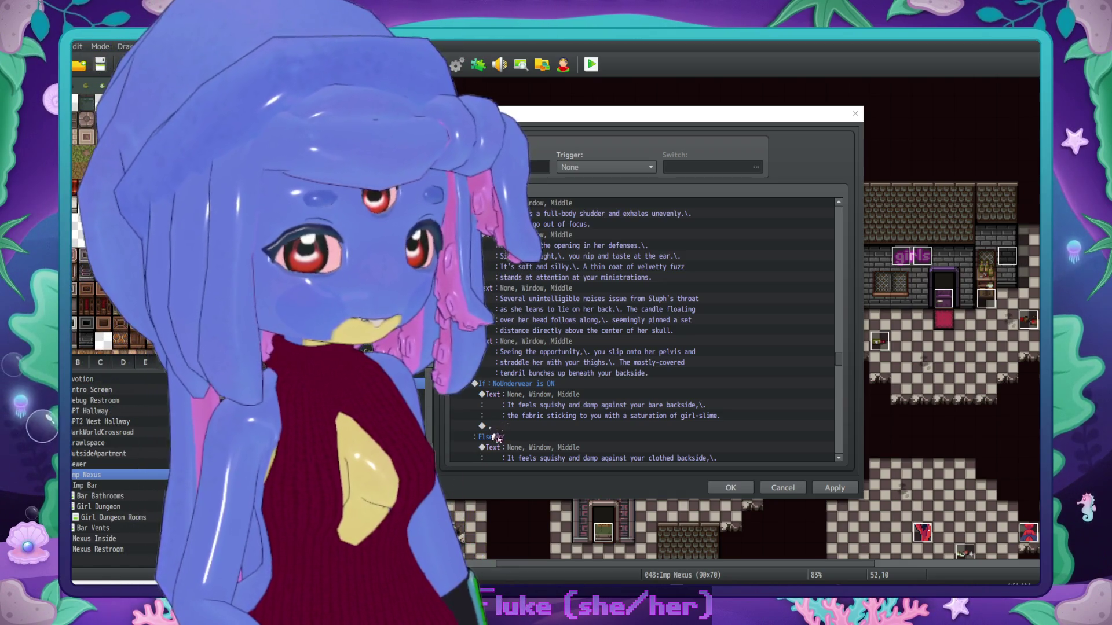
key("super+e")
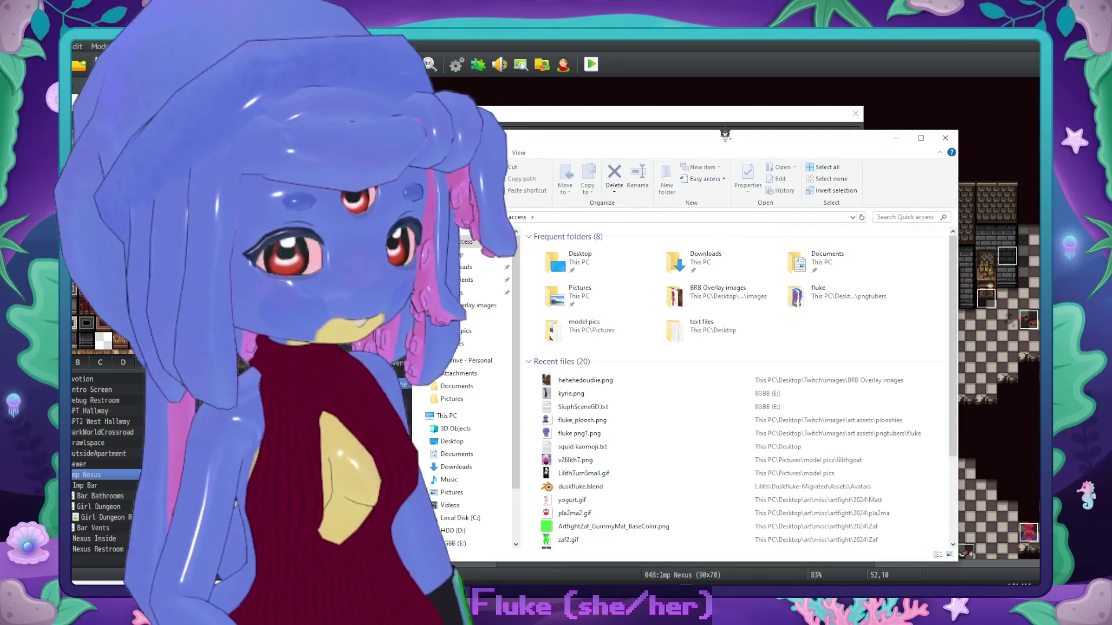
mouse_move(733, 146)
left_mouse_down()
mouse_move(898, 168)
mouse_move(1111, 171)
left_mouse_up()
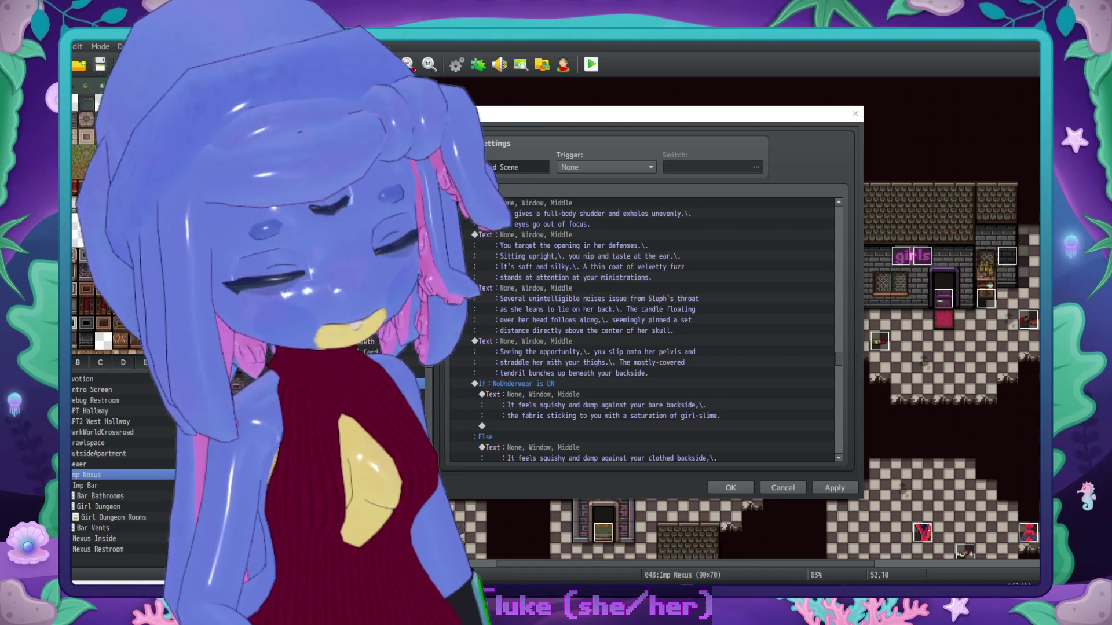
key("Return")
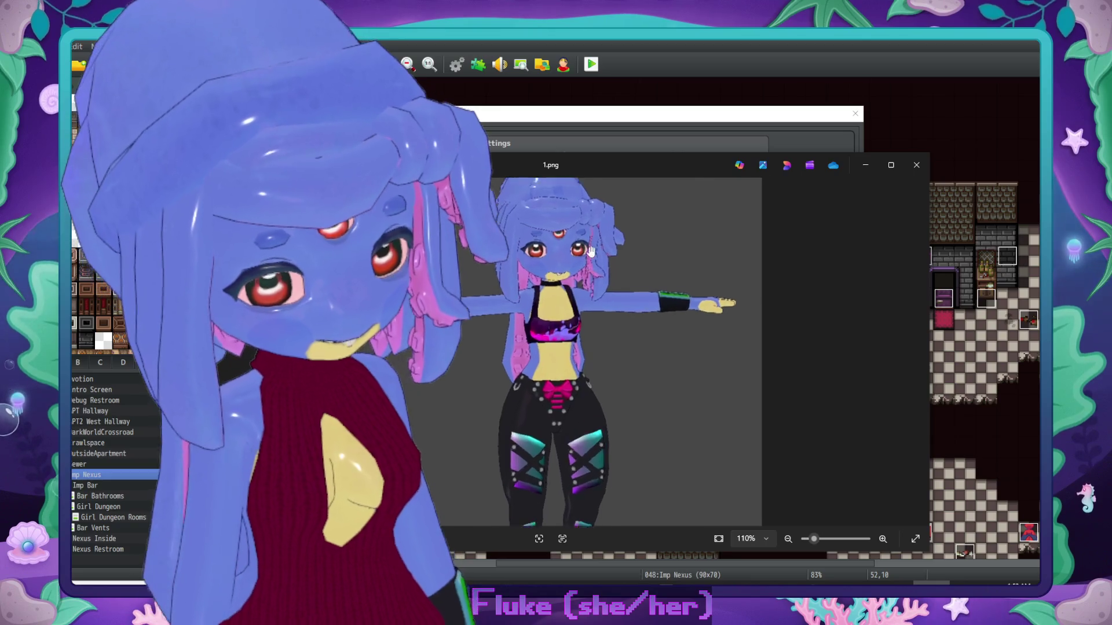
scroll(587, 258, "up", 2)
scroll(587, 259, "down", 4)
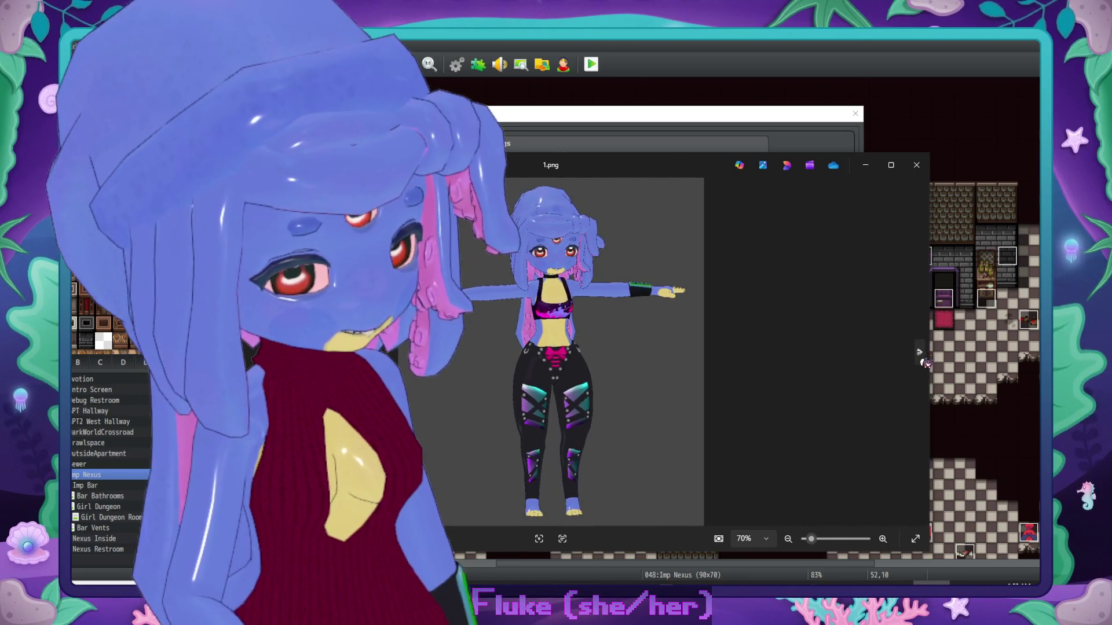
left_click(916, 165)
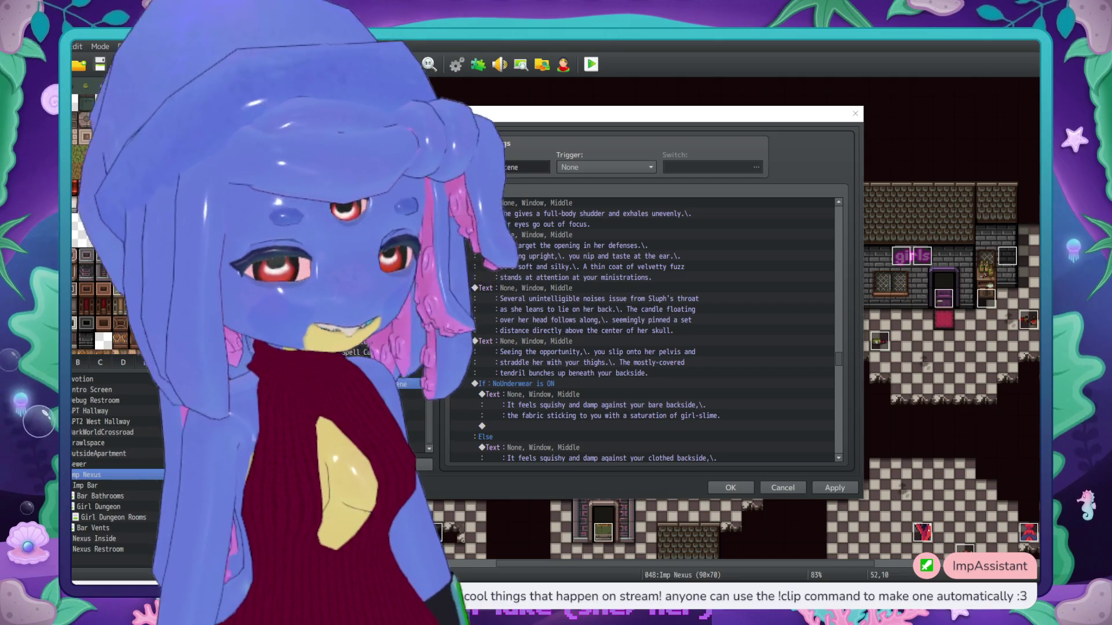
scroll(685, 323, "down", 6)
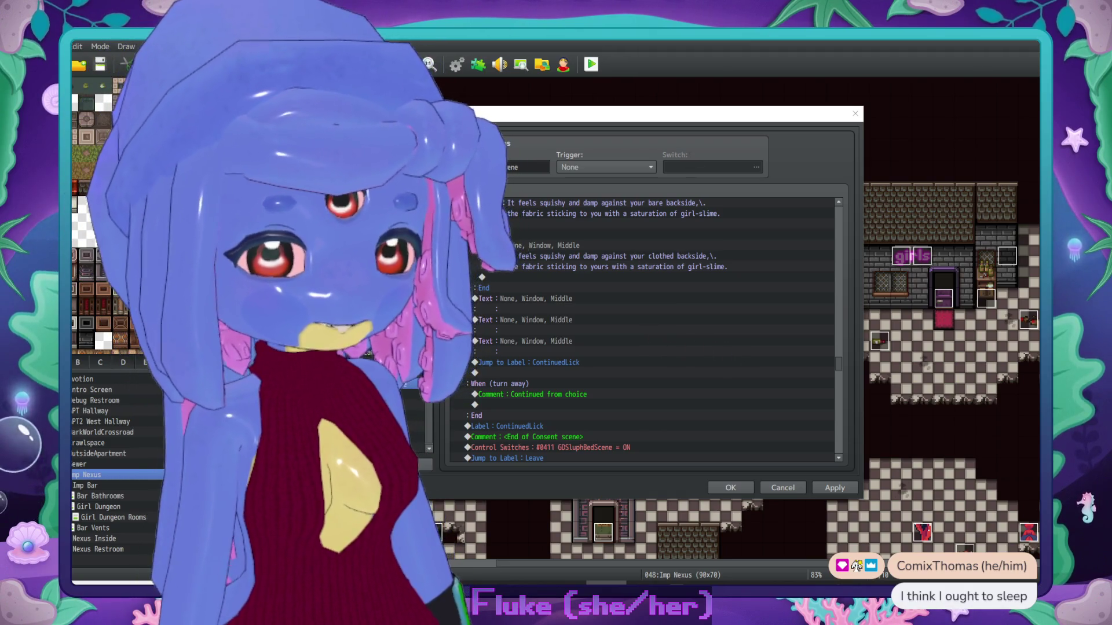
Step: Select the Sluph Talk, Face Tiles text and Reset Talk rows, then the blank line after End
scroll(607, 304, "up", 7)
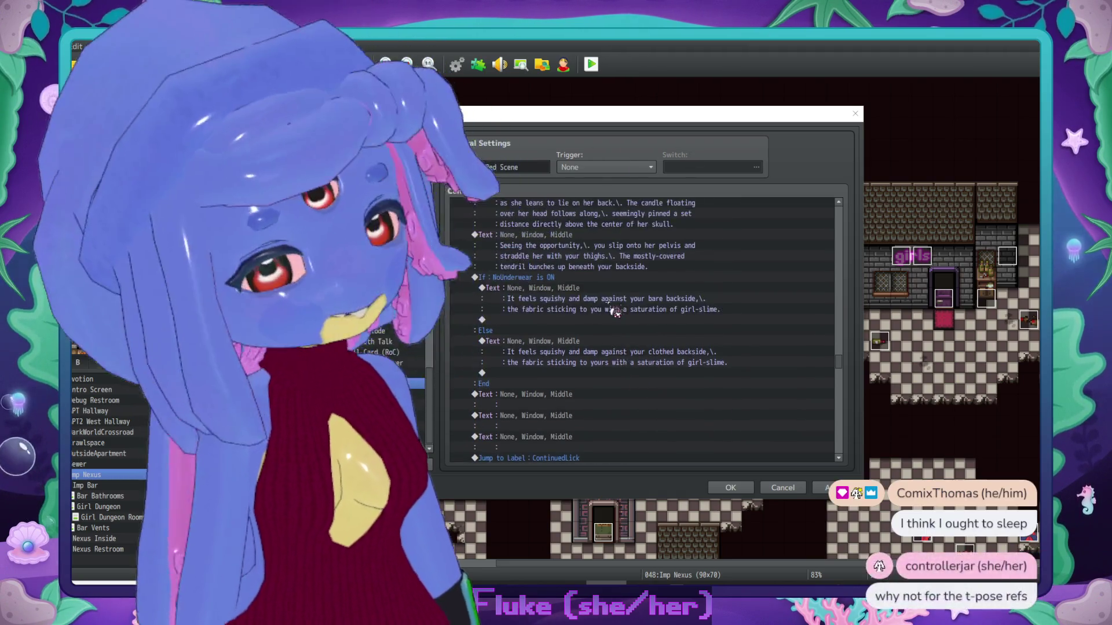
scroll(607, 304, "up", 10)
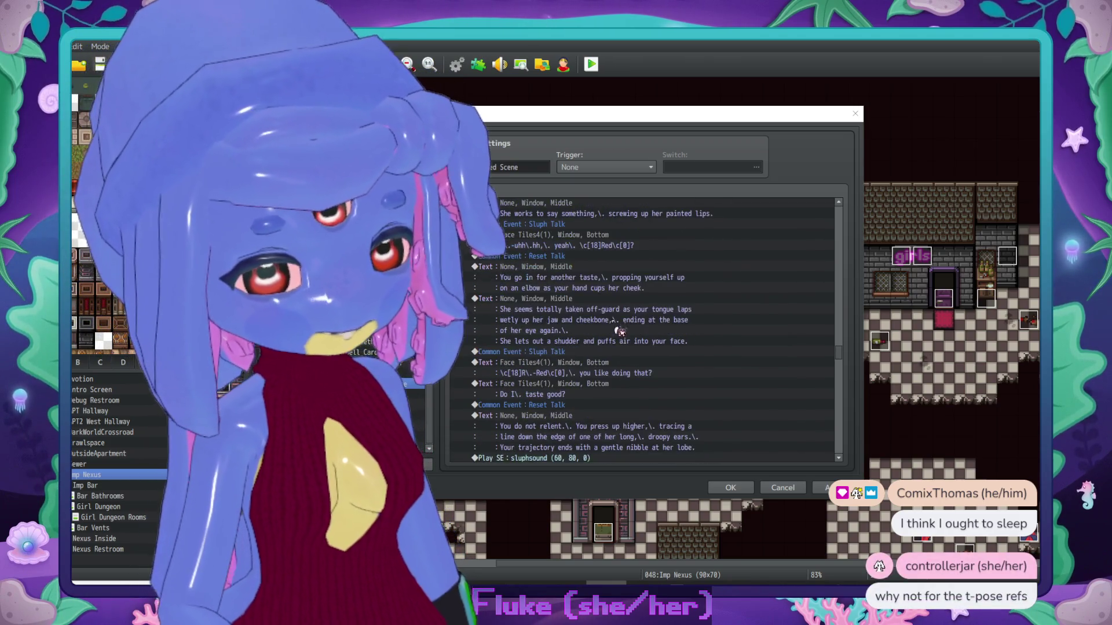
left_click_drag(589, 278, 582, 307)
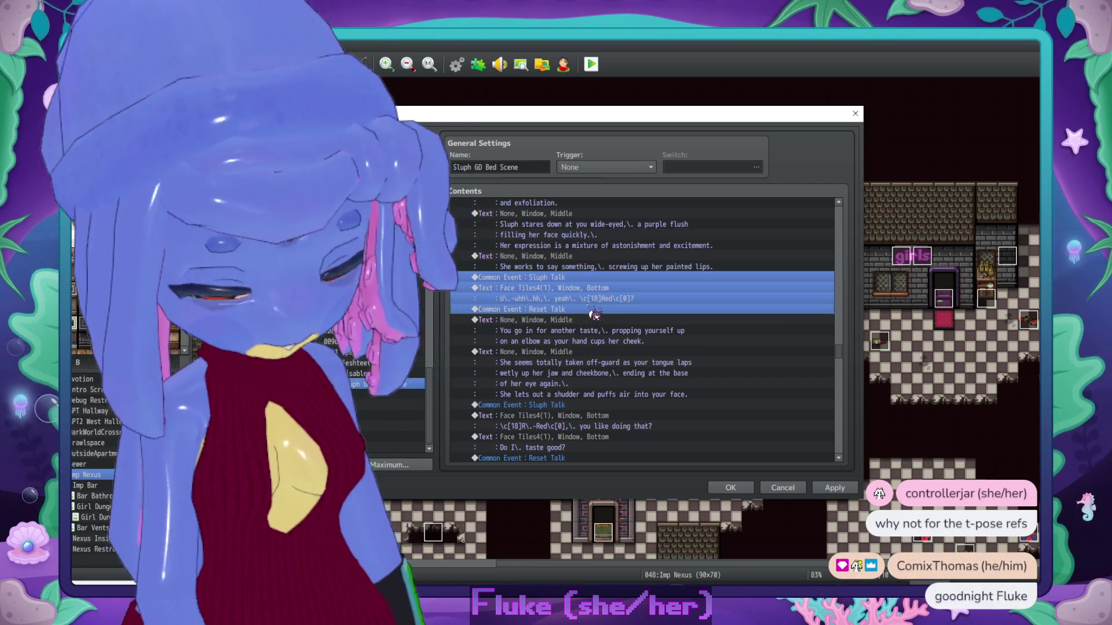
scroll(594, 315, "down", 10)
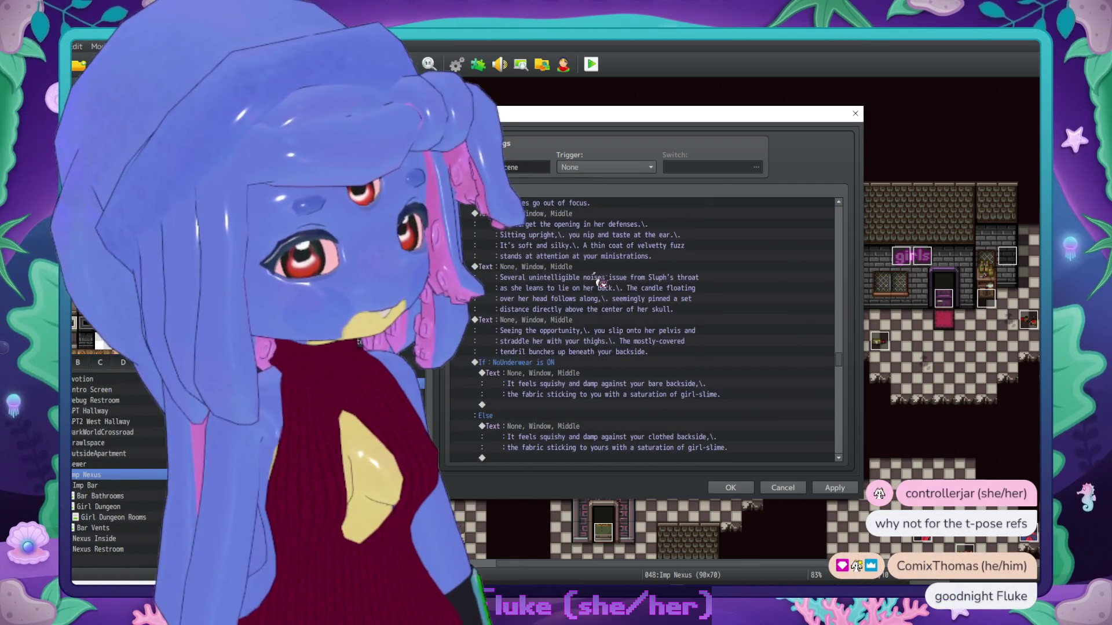
scroll(600, 283, "down", 2)
scroll(596, 282, "down", 5)
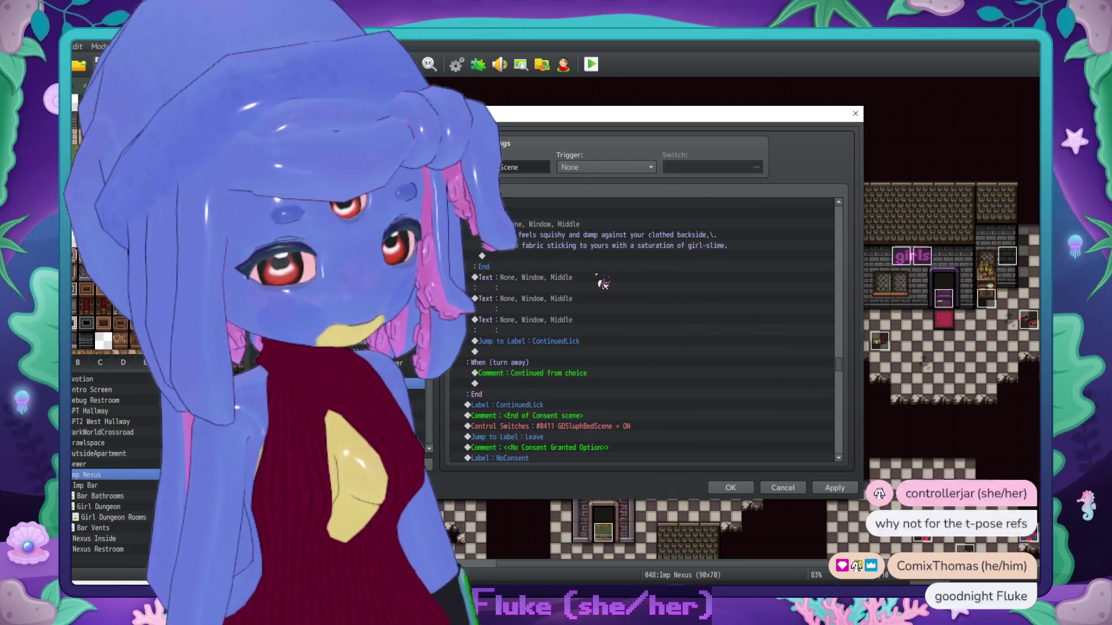
left_click(590, 284)
scroll(629, 308, "up", 2)
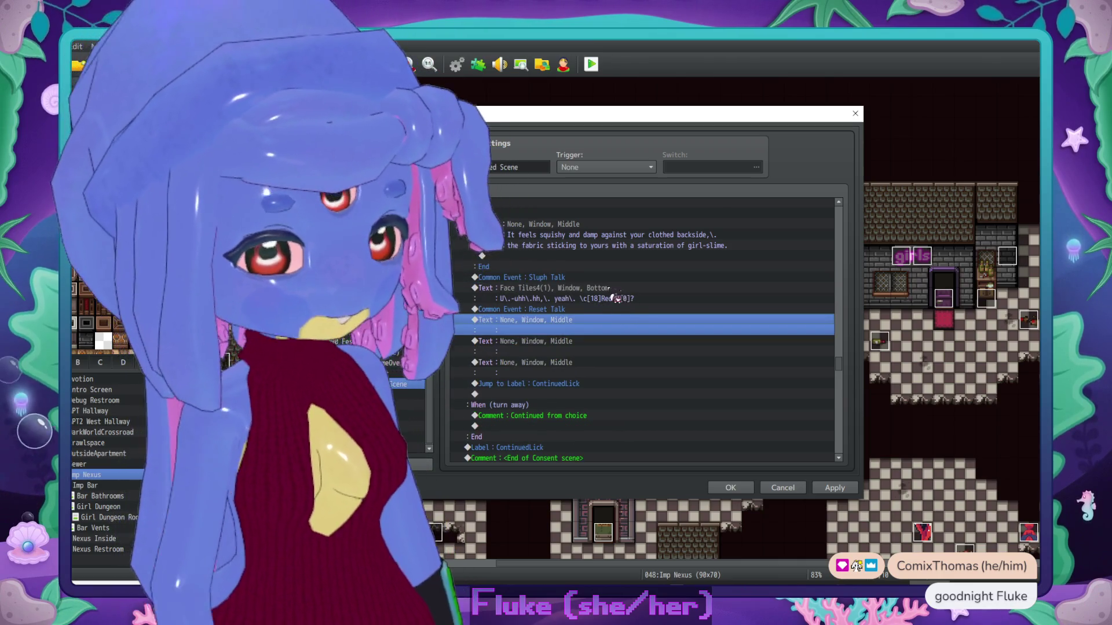
Step: Replace Sluph's stammered line with 'H\|huff\.,\. no fair,\.' ahead of \c[18]Red\c[0]?
double_click(616, 296)
left_click_drag(639, 293, 482, 292)
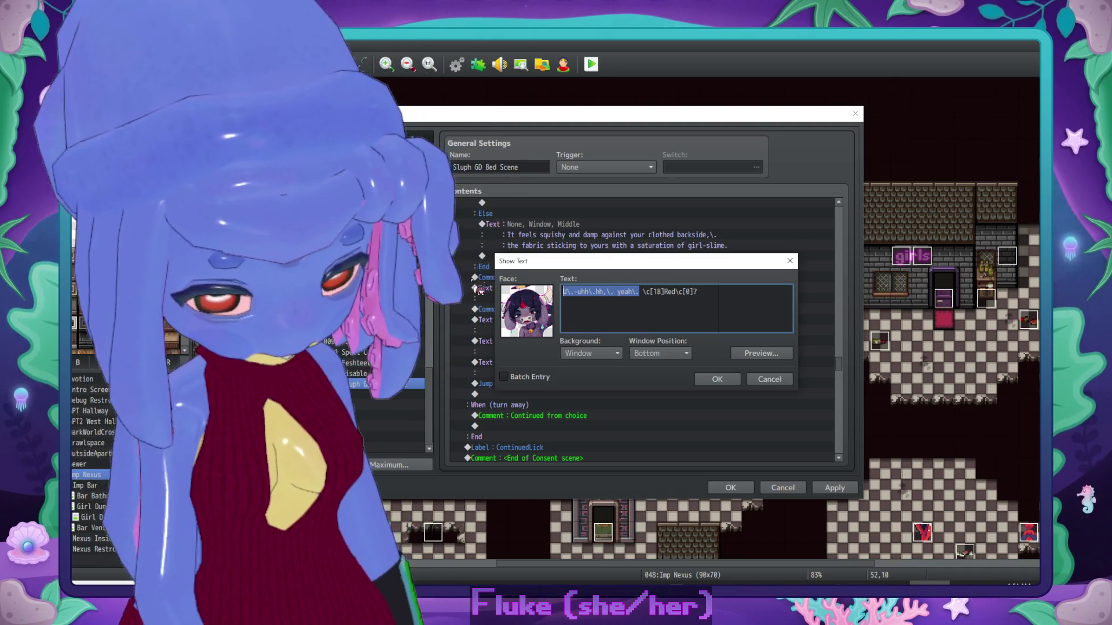
type("H")
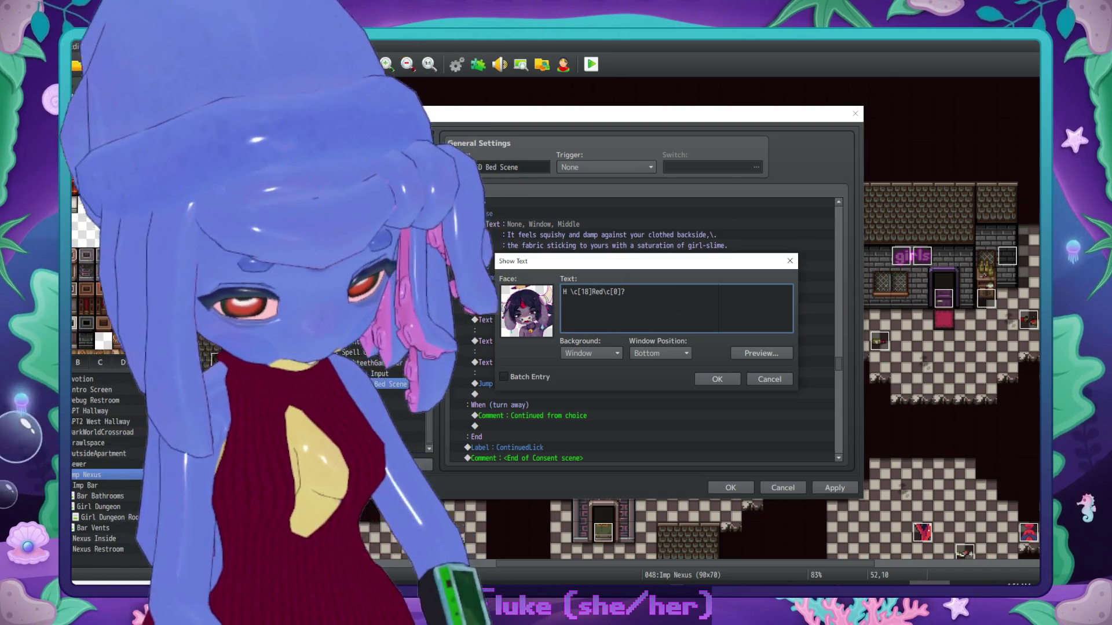
type("\\")
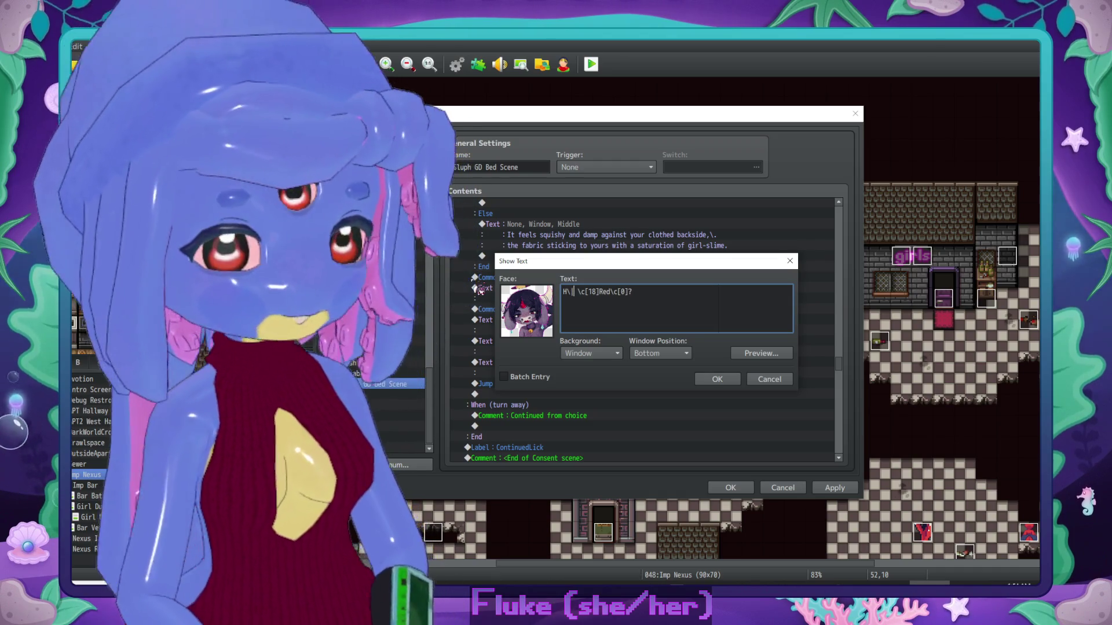
type("|huf")
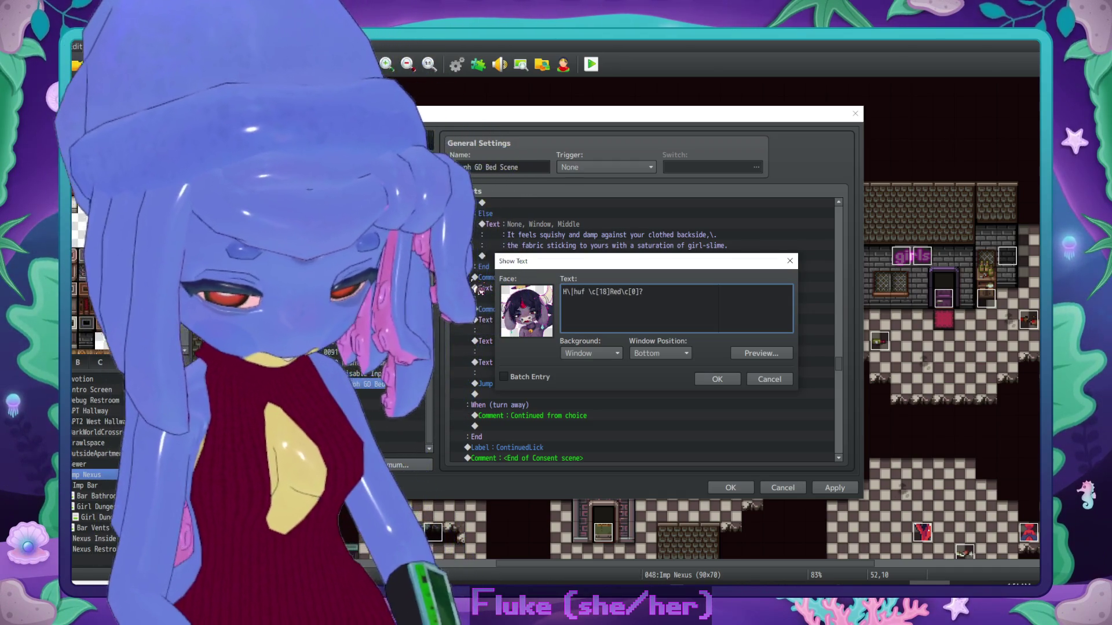
type("f\\.,\\.")
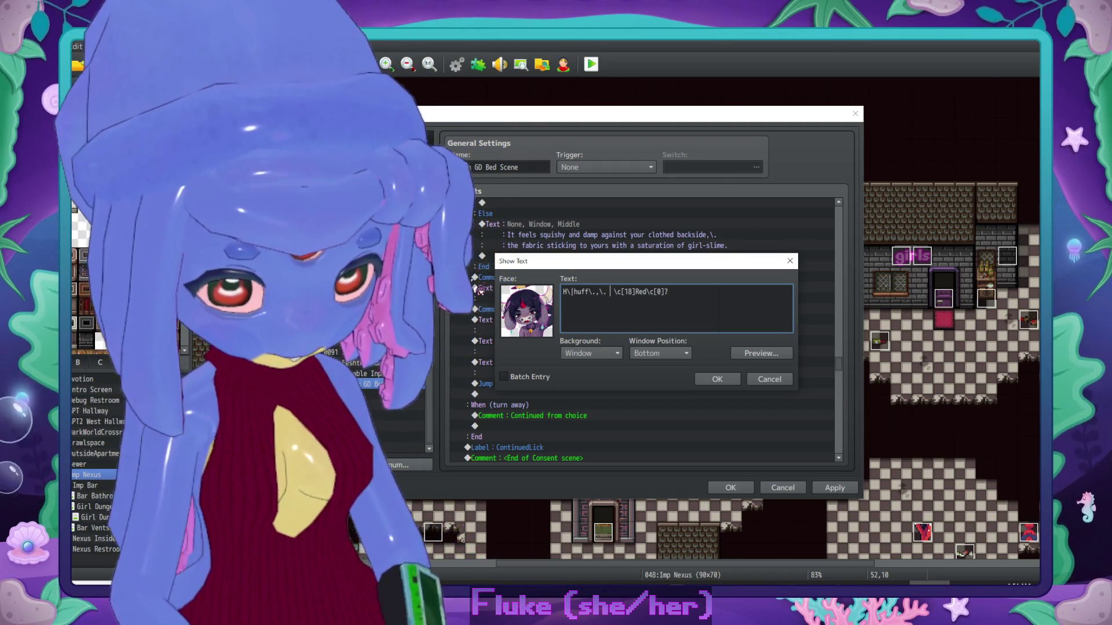
type(" no fair,\\.")
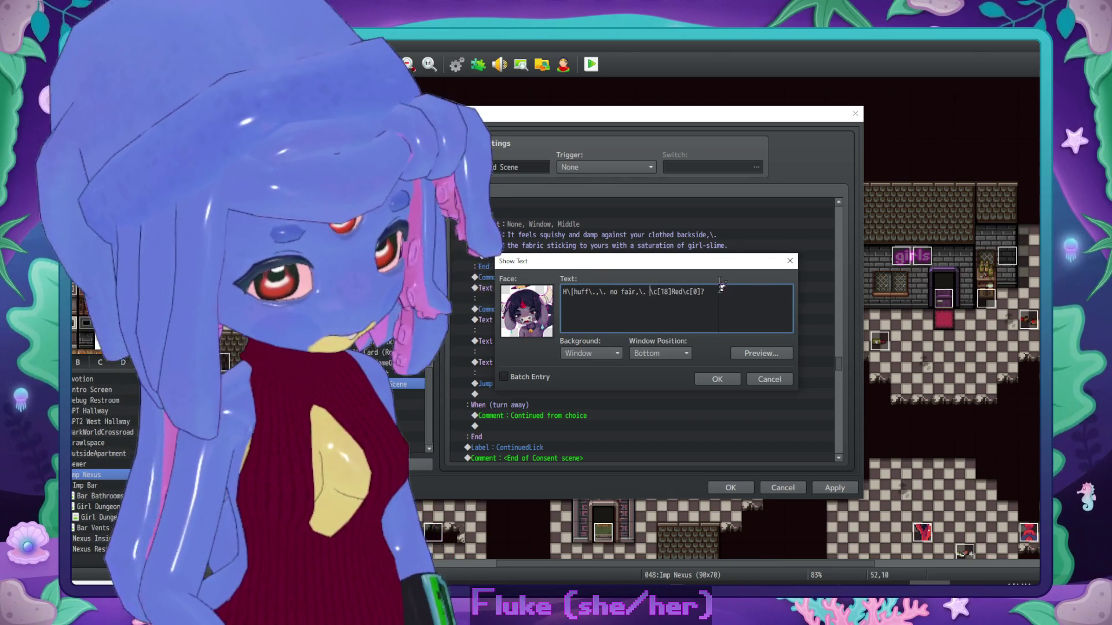
left_click(716, 379)
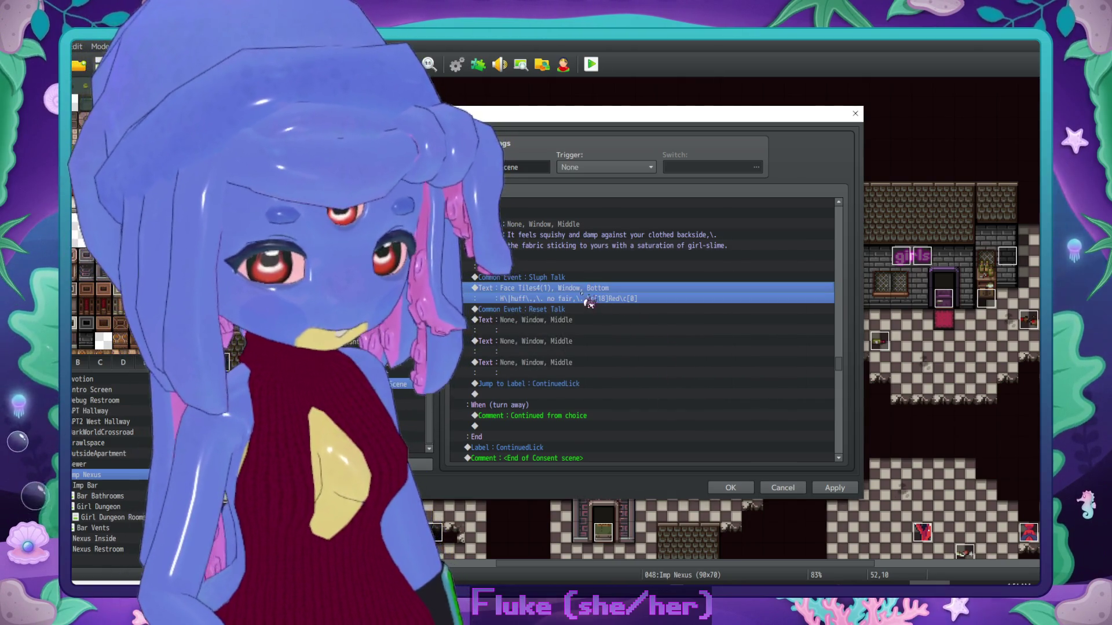
Step: Paste the sluphsound effect (volume 60, pitch 80) before Sluph's line and open the first empty narration
scroll(604, 277, "up", 5)
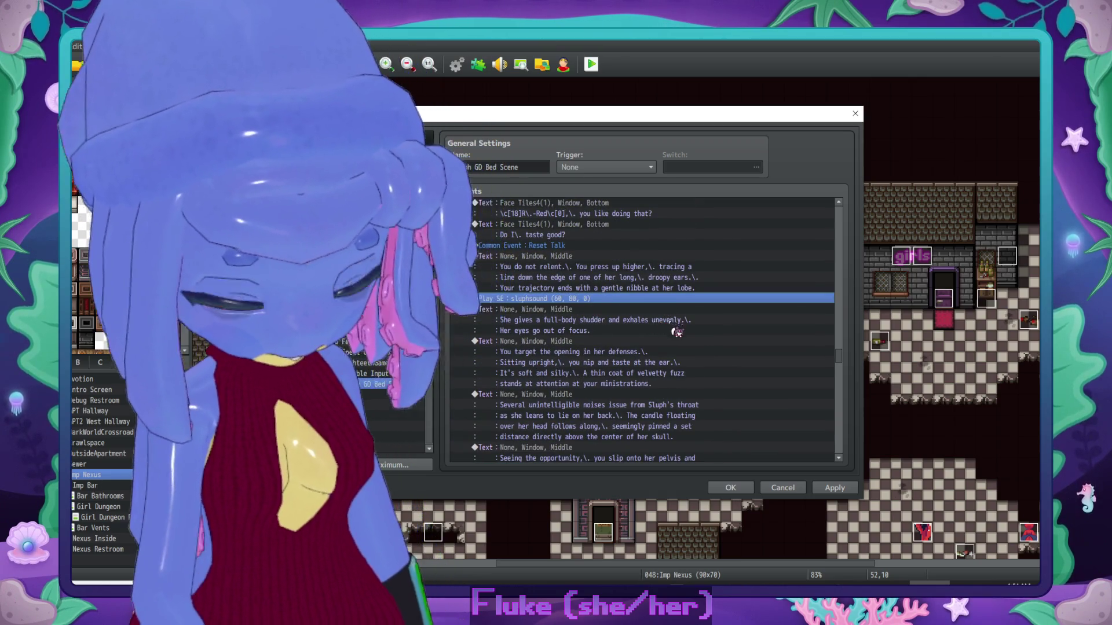
scroll(588, 336, "down", 8)
scroll(588, 342, "down", 4)
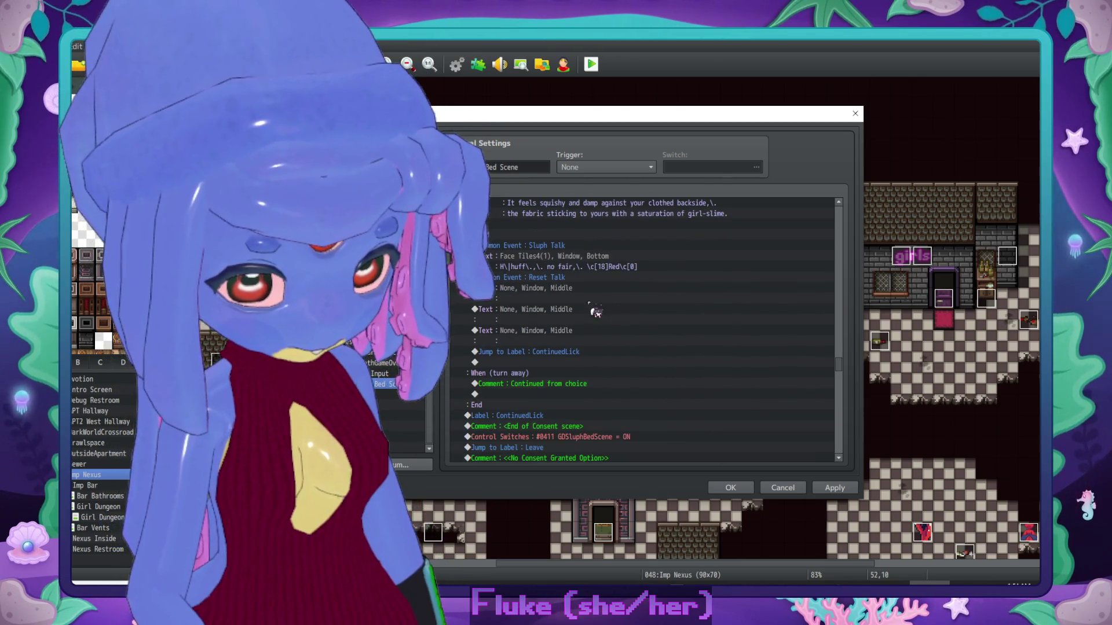
left_click(603, 264)
key("ctrl+v")
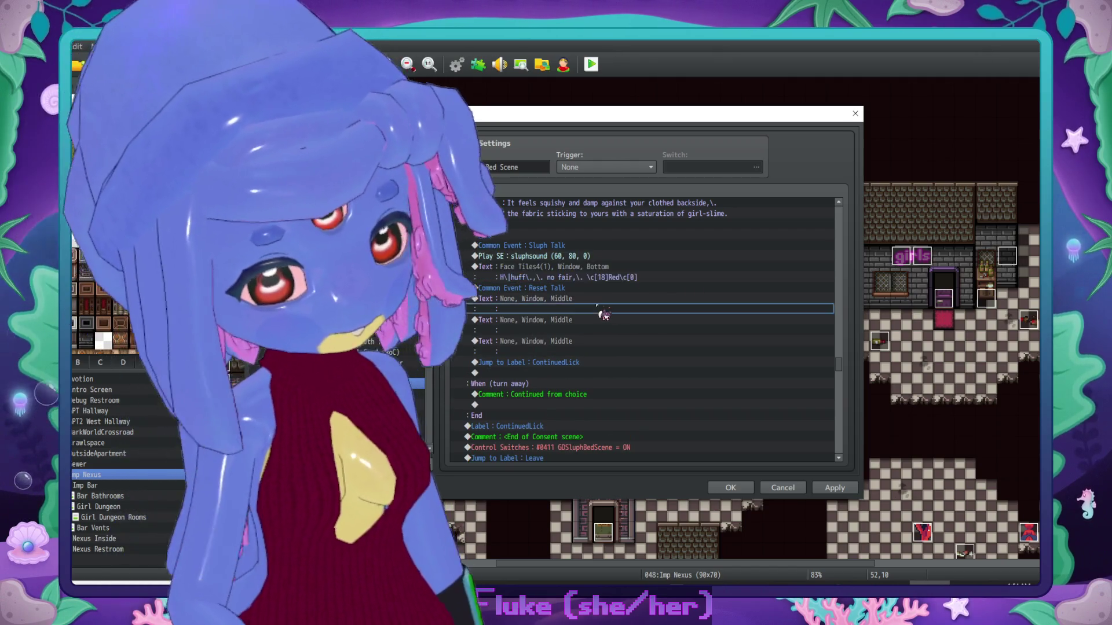
left_click(592, 301)
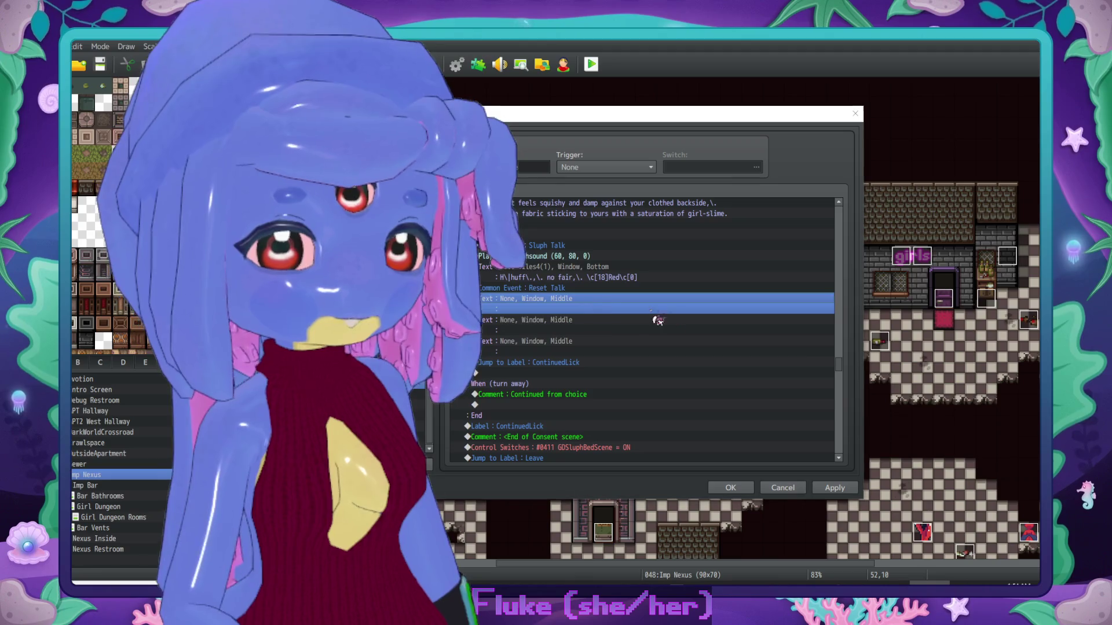
double_click(660, 312)
Step: Write narration of Sluph's vacant sharp-fanged grin, her hands on your thighs, and your tongue tracing her ear
type("er lar")
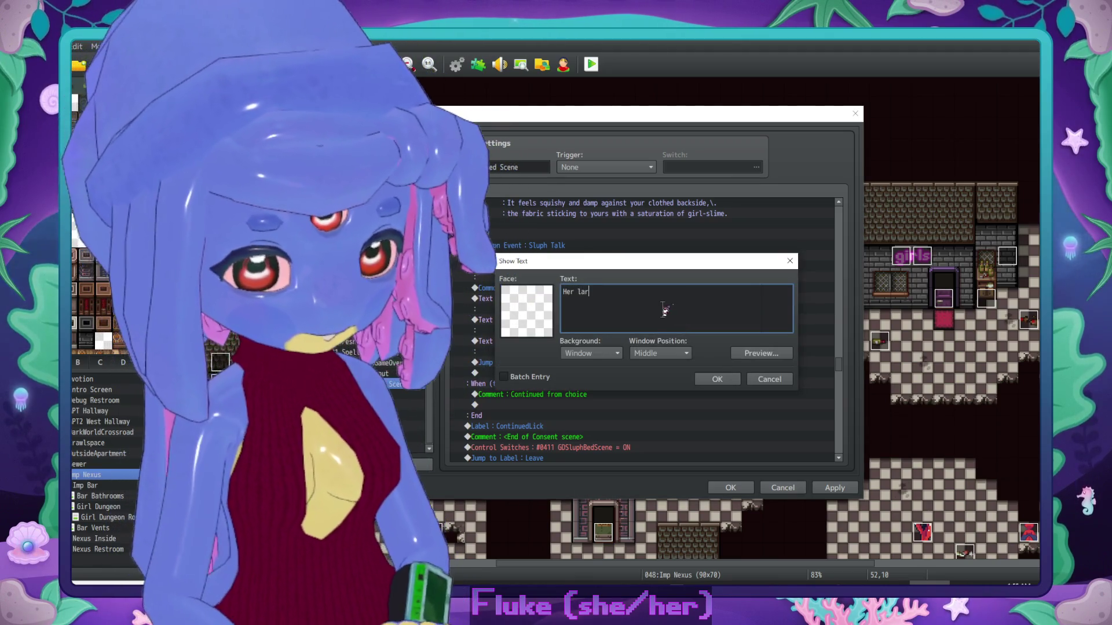
type("gem],")
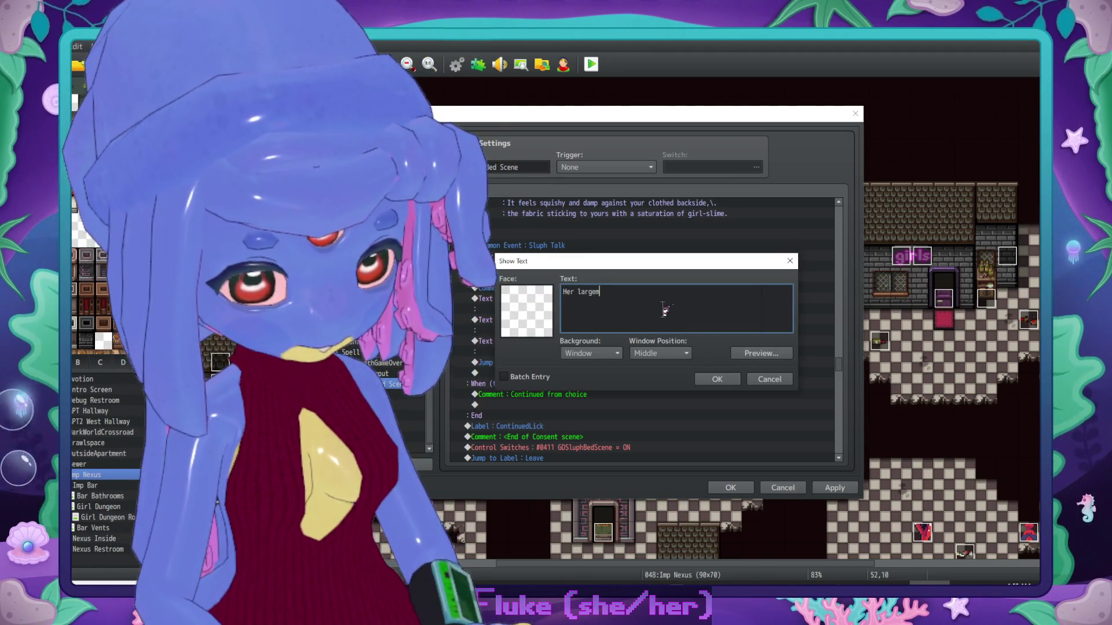
key("BackSpace")
type(",\\. s")
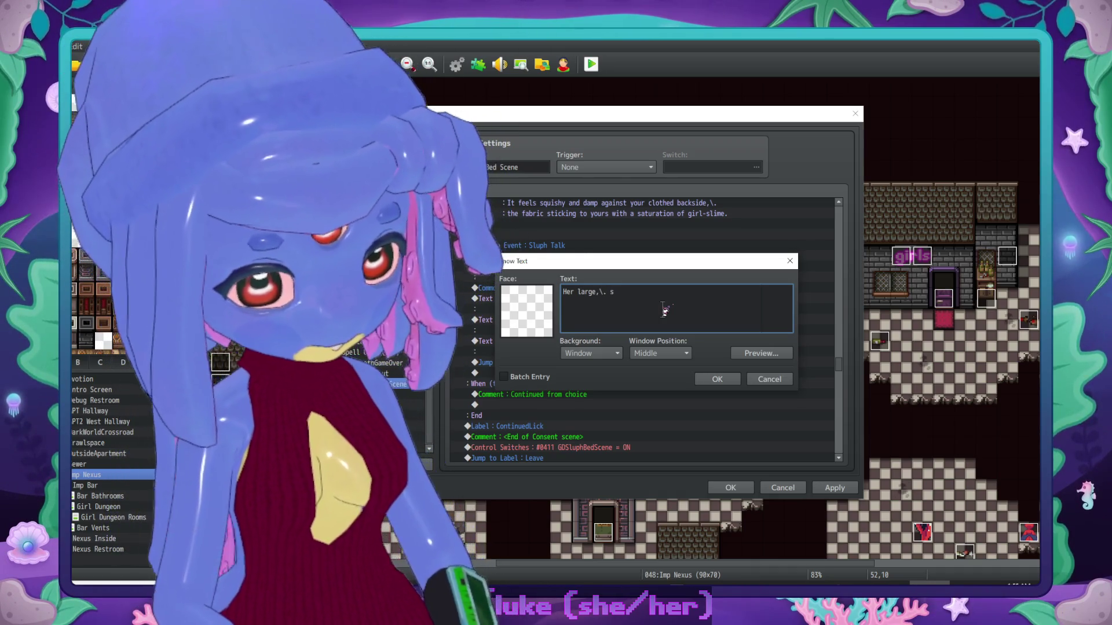
type("harp fang")
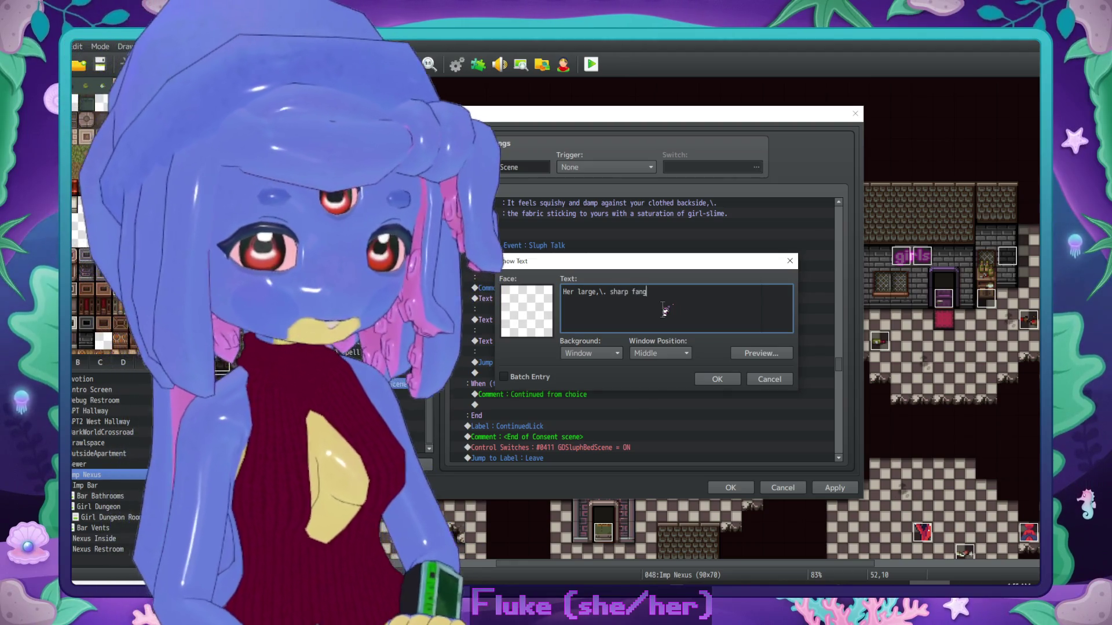
type("s stretch across her face in a broad,\\. vacant grin.\\. Two of her hands rest on your thighs as you lean over her.\\. You trace the b")
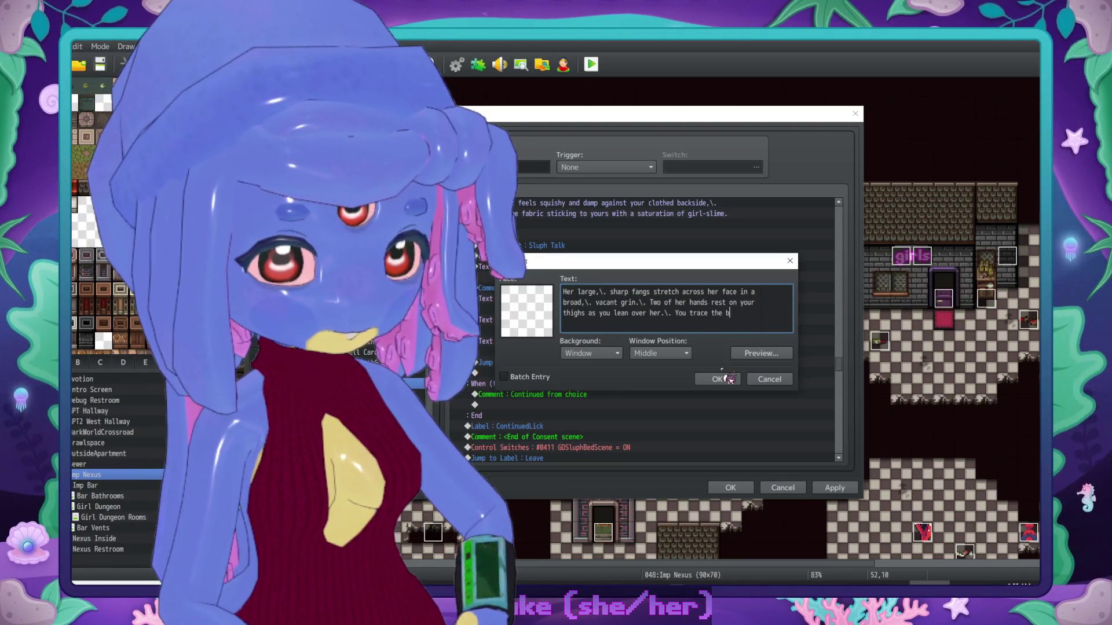
key("BackSpace")
type("bor")
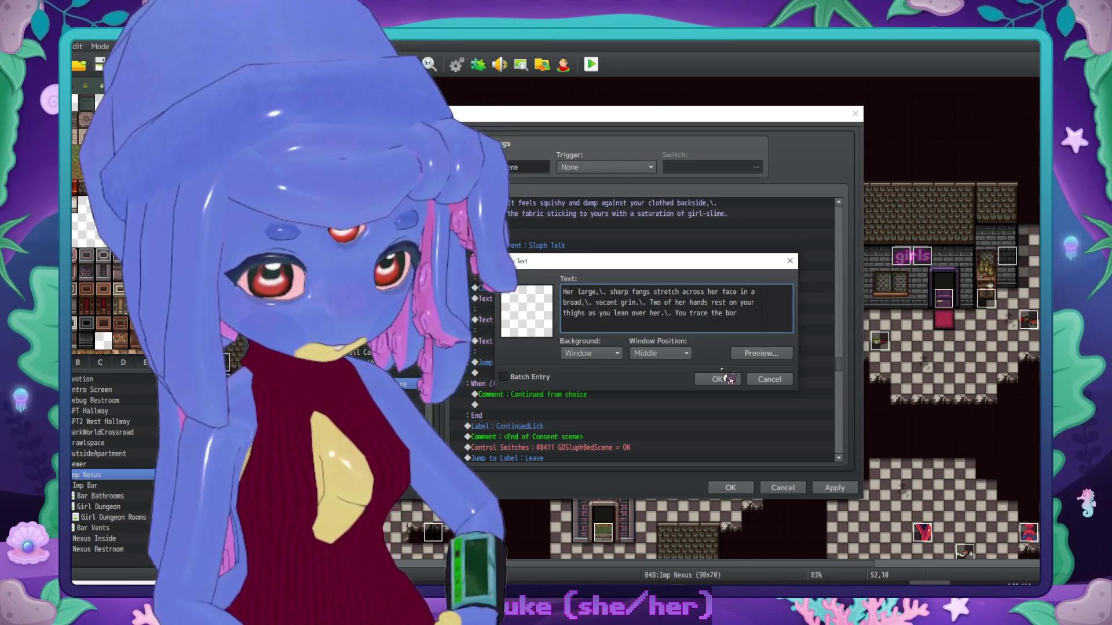
type("de")
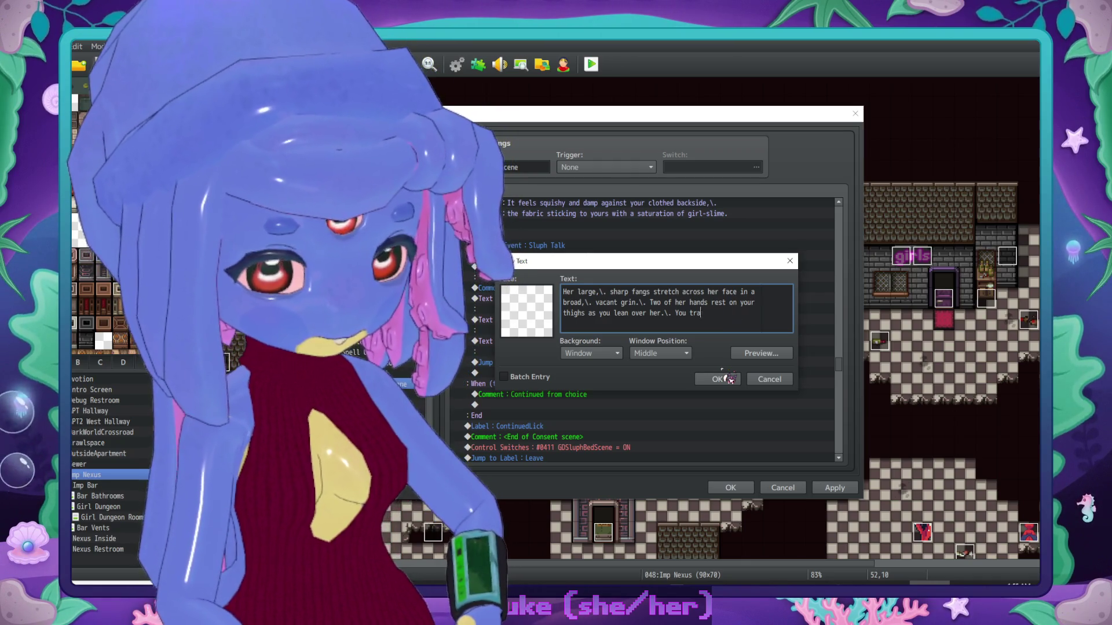
key("BackSpace")
type("She give")
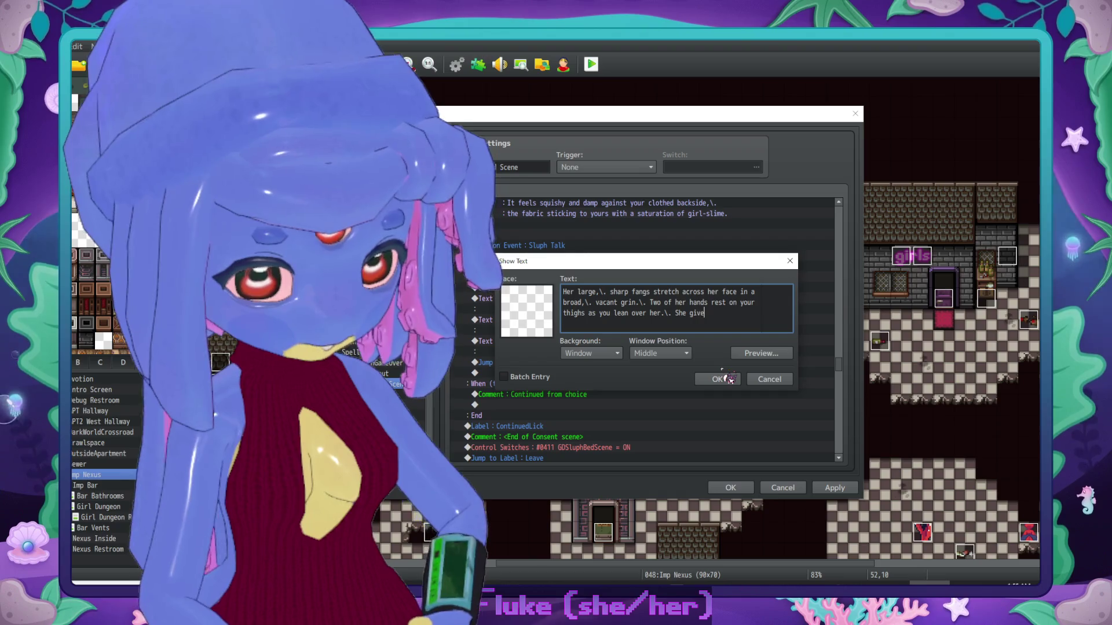
type("s a writhe asd")
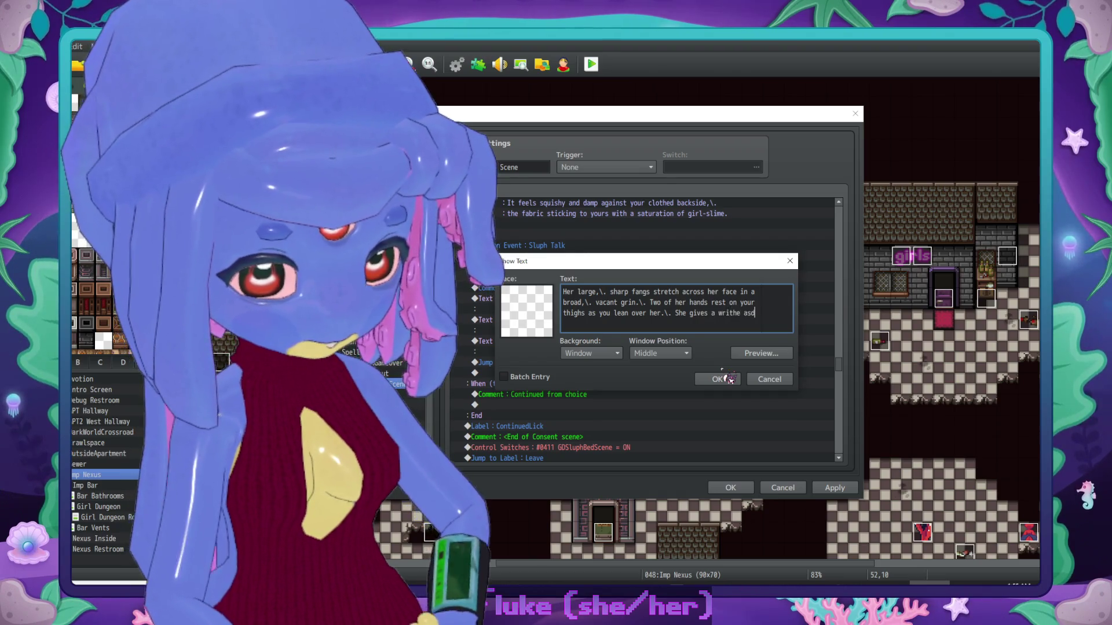
key("BackSpace")
key("BackSpace")
type("as you tr")
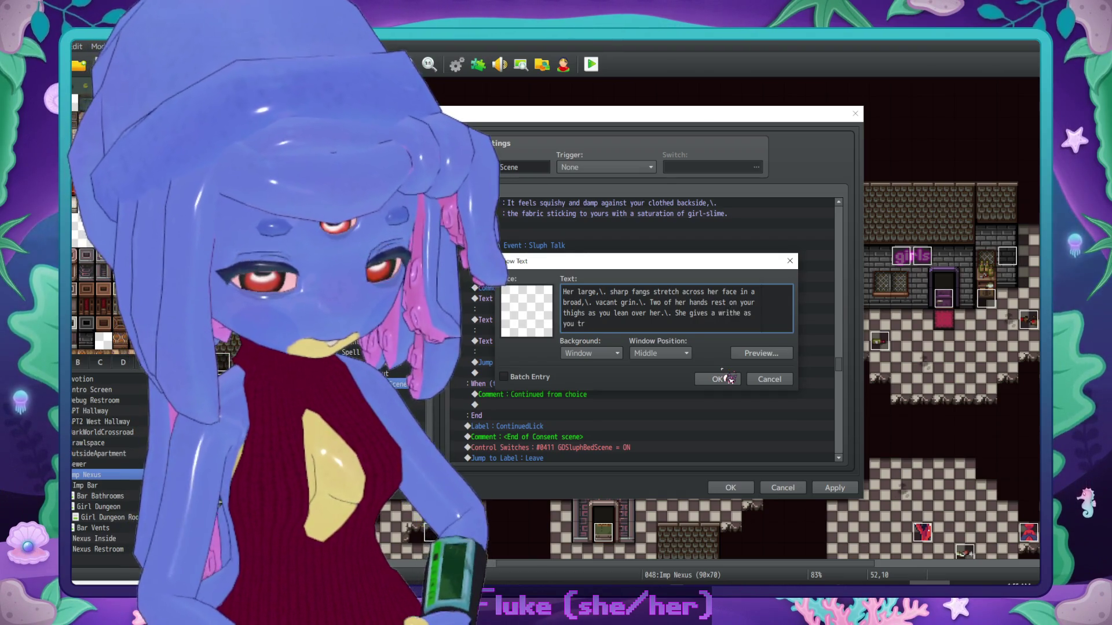
type("ace the borde")
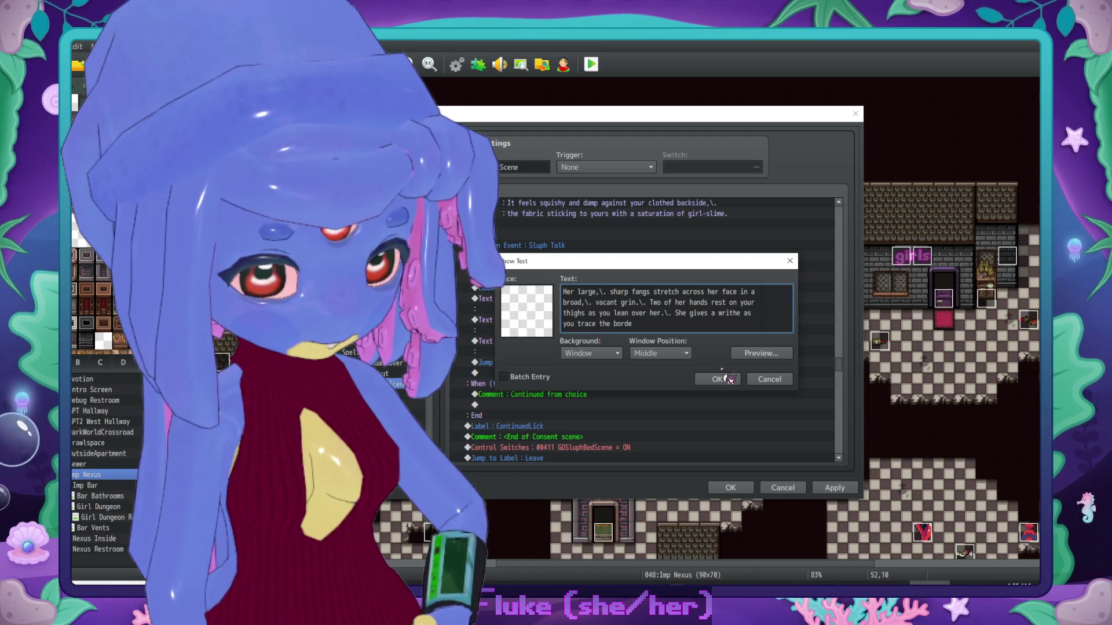
type("r of her ear wi")
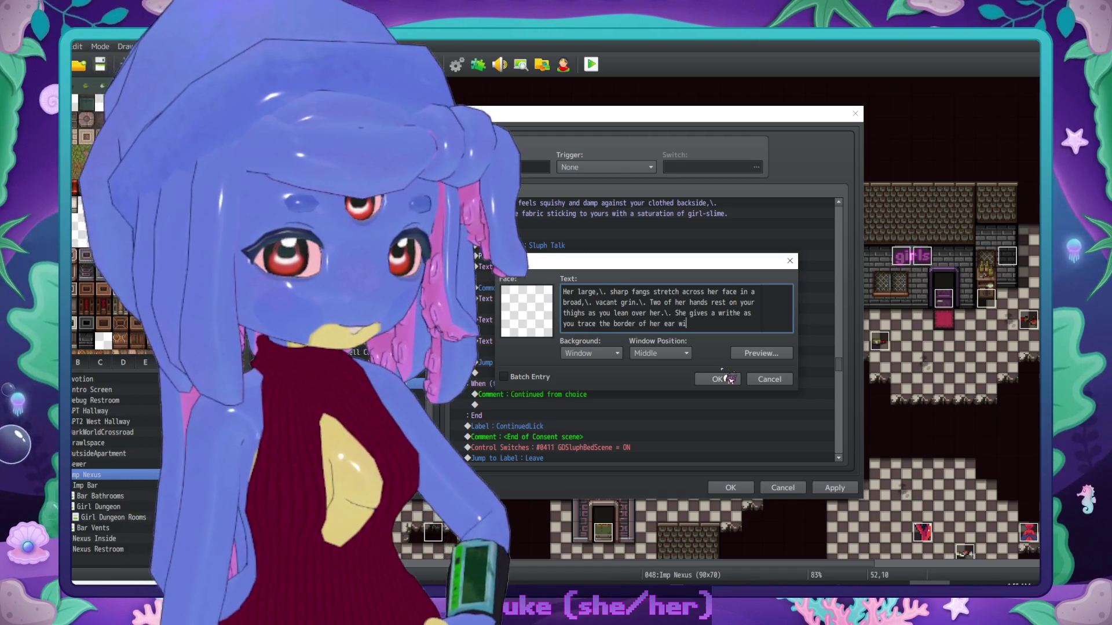
type("th flicks of you")
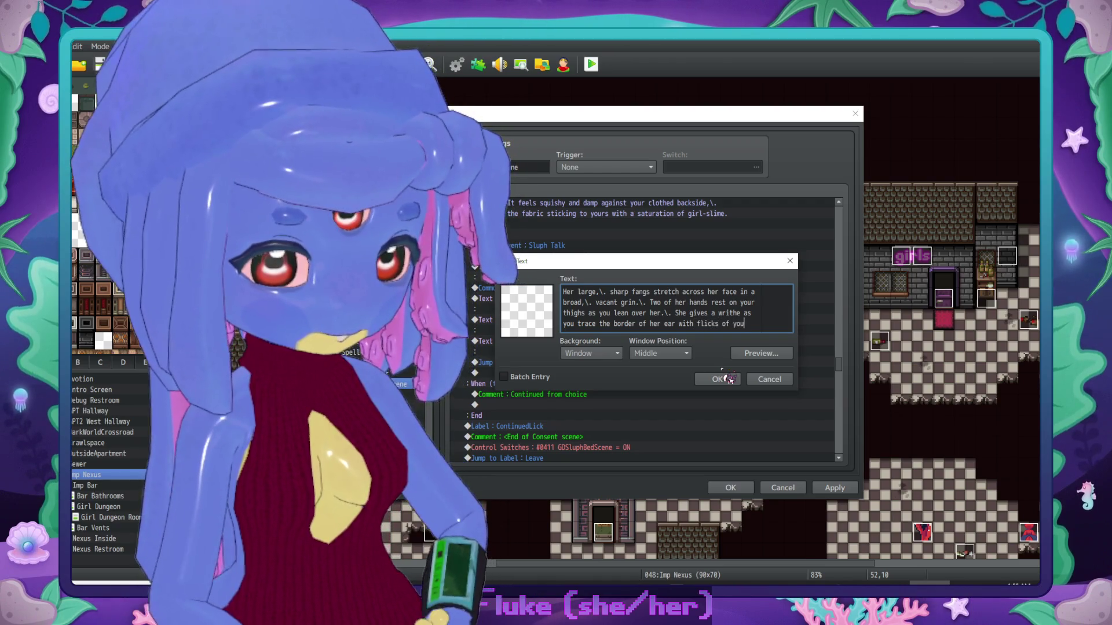
type("r tongue.")
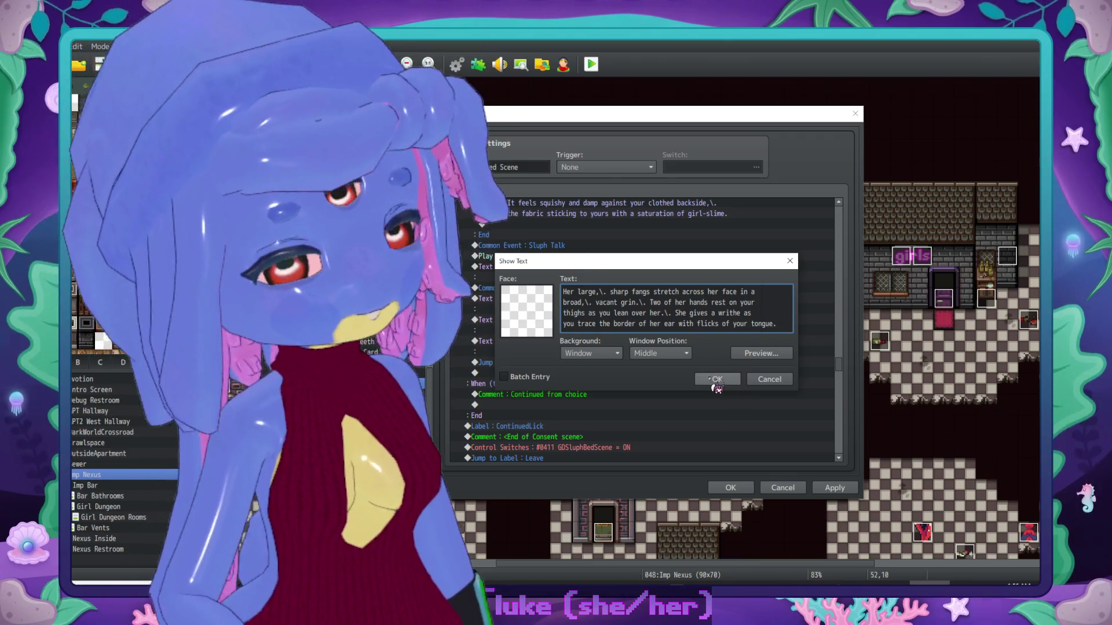
left_click(716, 380)
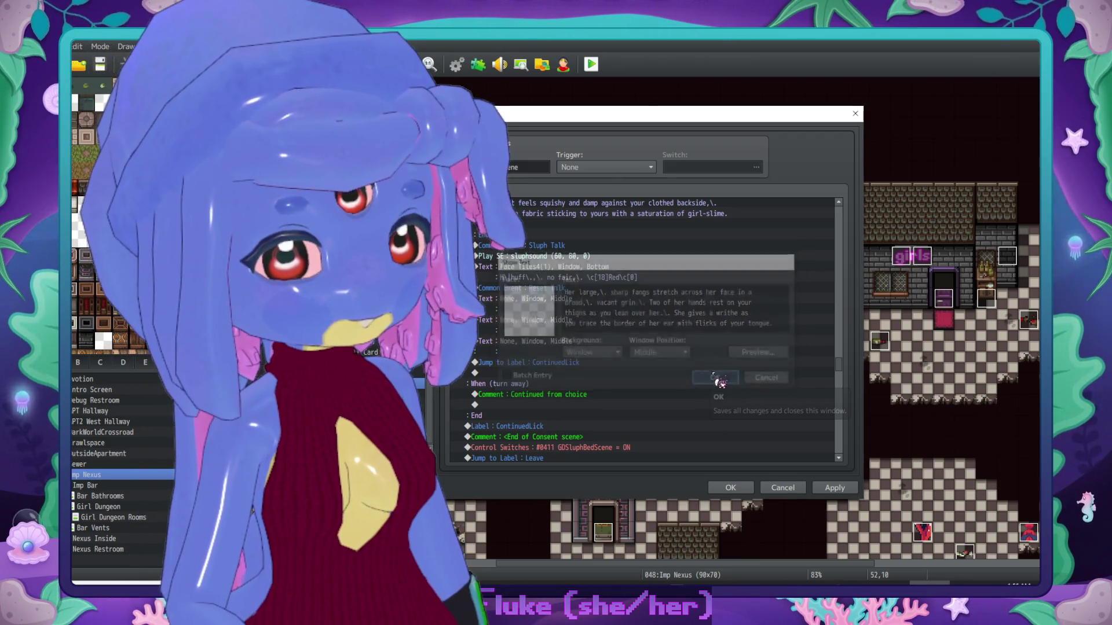
scroll(666, 360, "down", 2)
Step: Write narration of your hands sliding up her sides, her soft skin stimulating your fingertips, and her warmth
double_click(603, 298)
type("Your han")
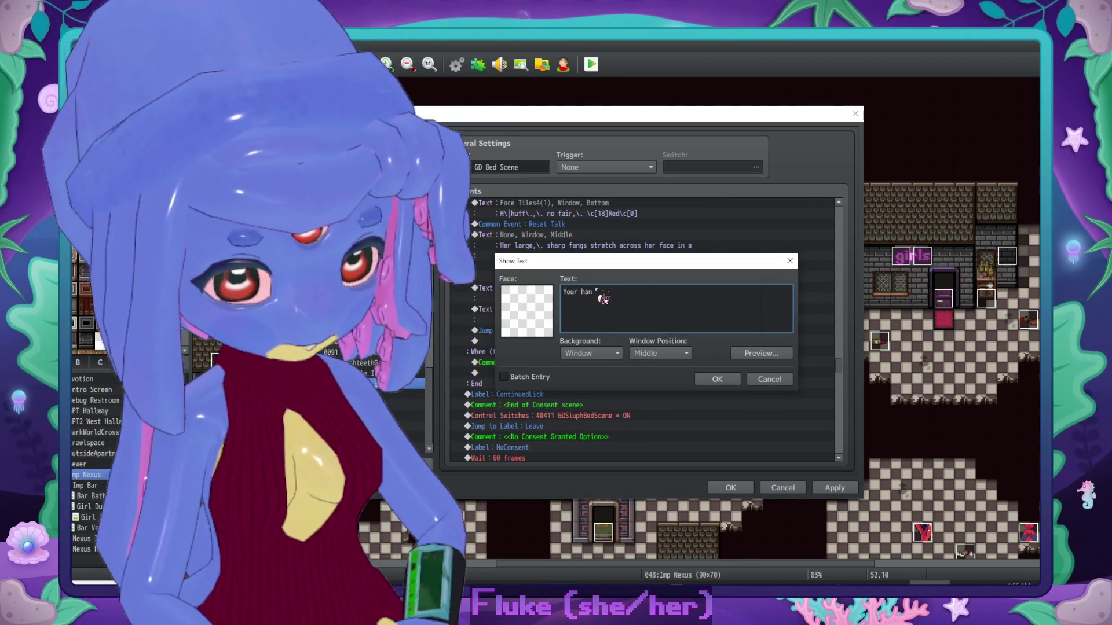
type("ds curiously slide up the sid")
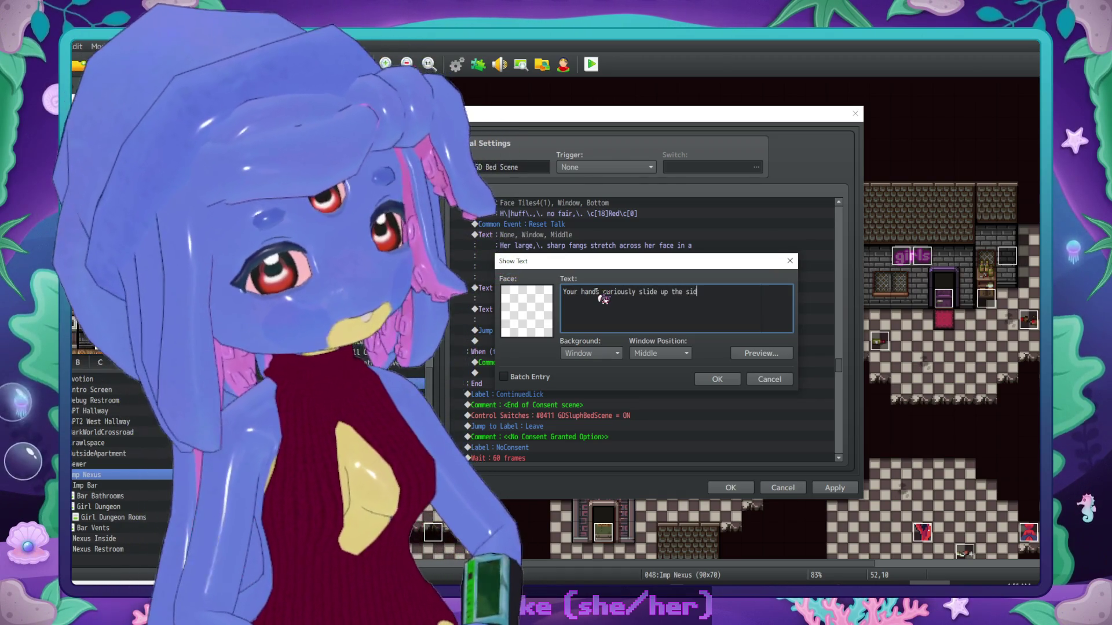
type("es of hr")
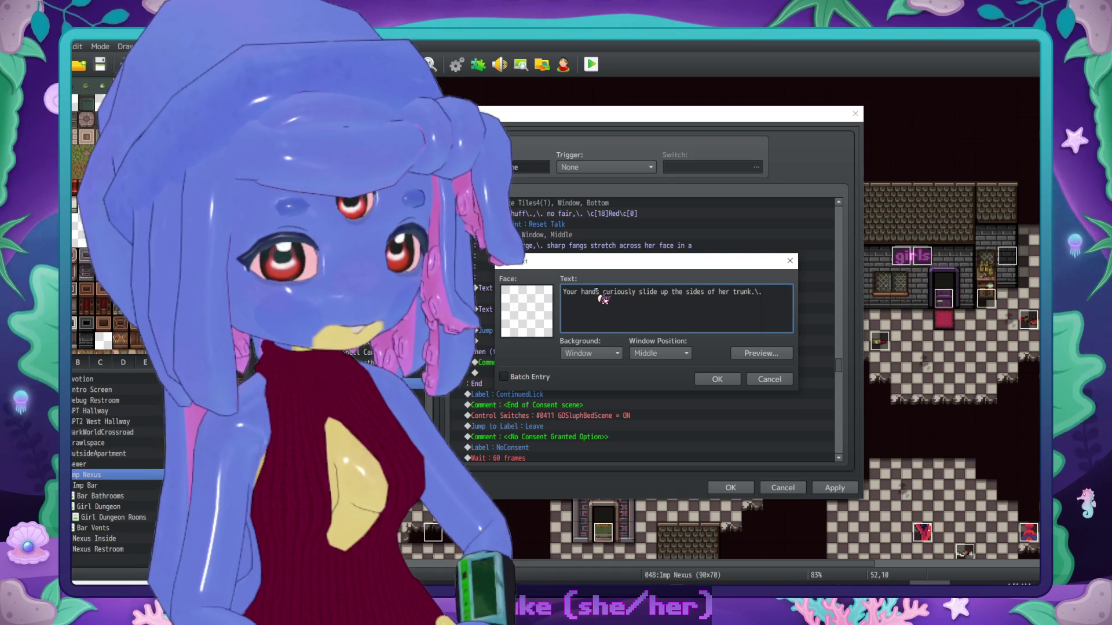
key("Return")
type("Despite it")
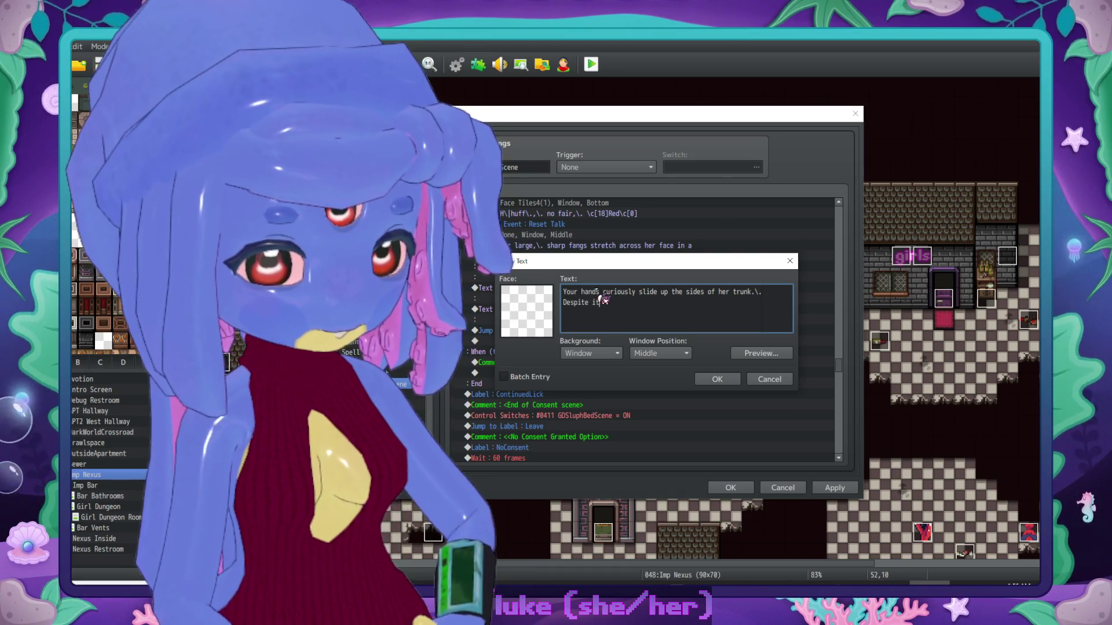
type("s thickness,\\. her")
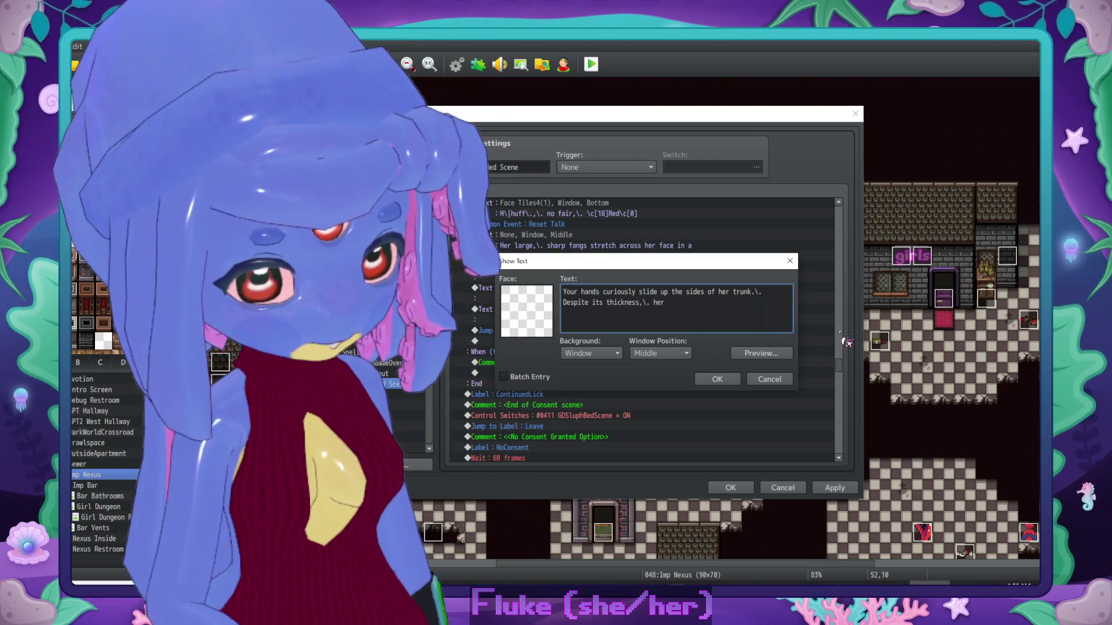
type(" skin ha")
type("s a pleasant")
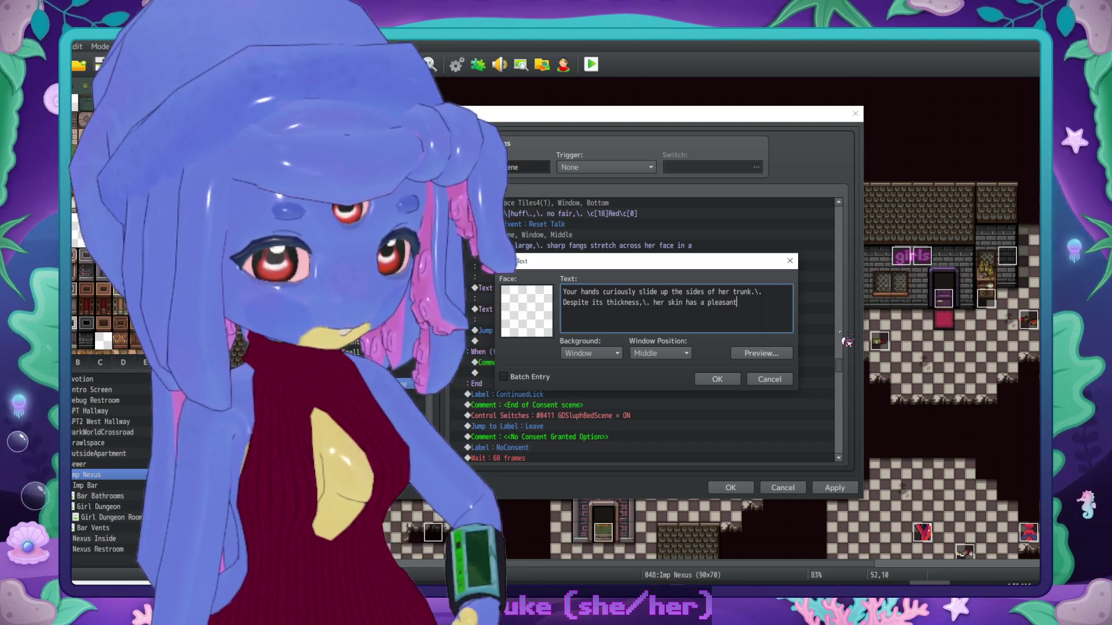
type("ly soft")
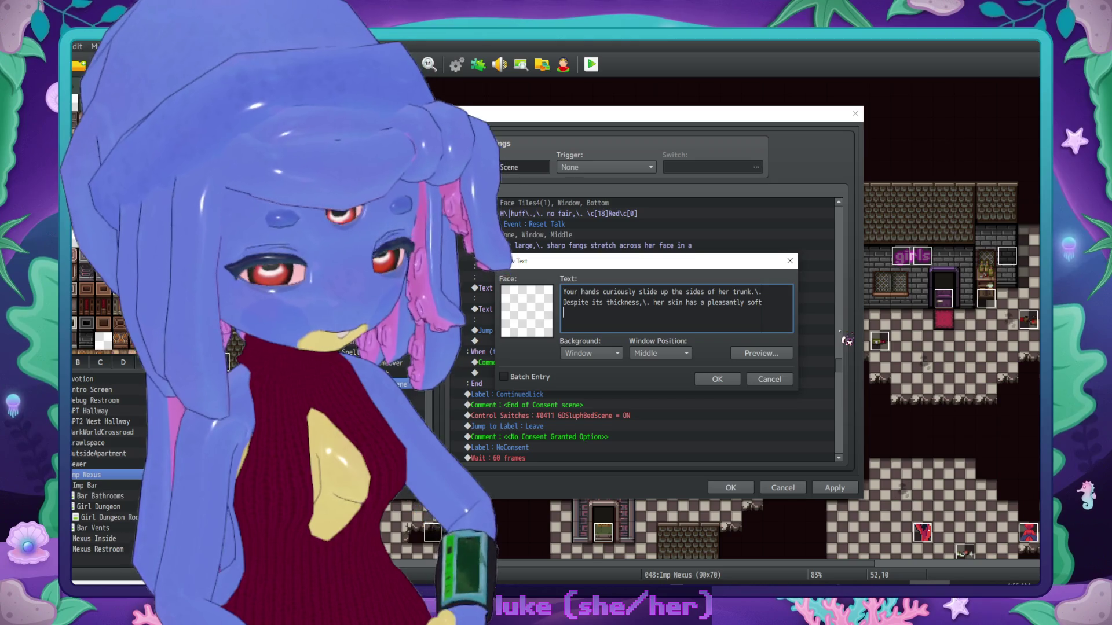
type(" texture in many patche")
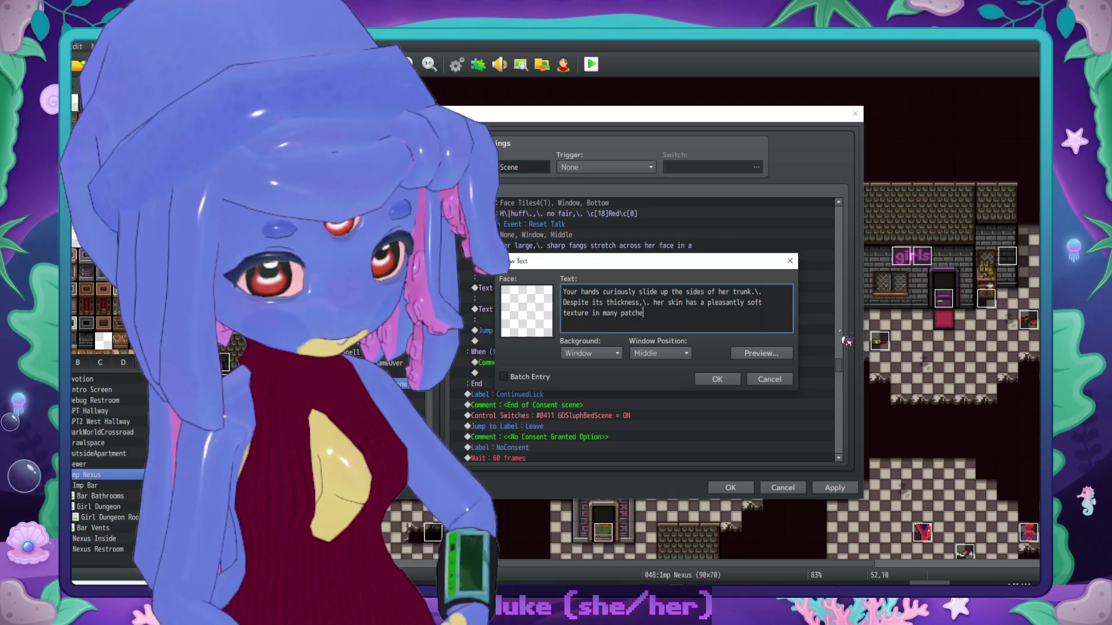
type("s that's stim")
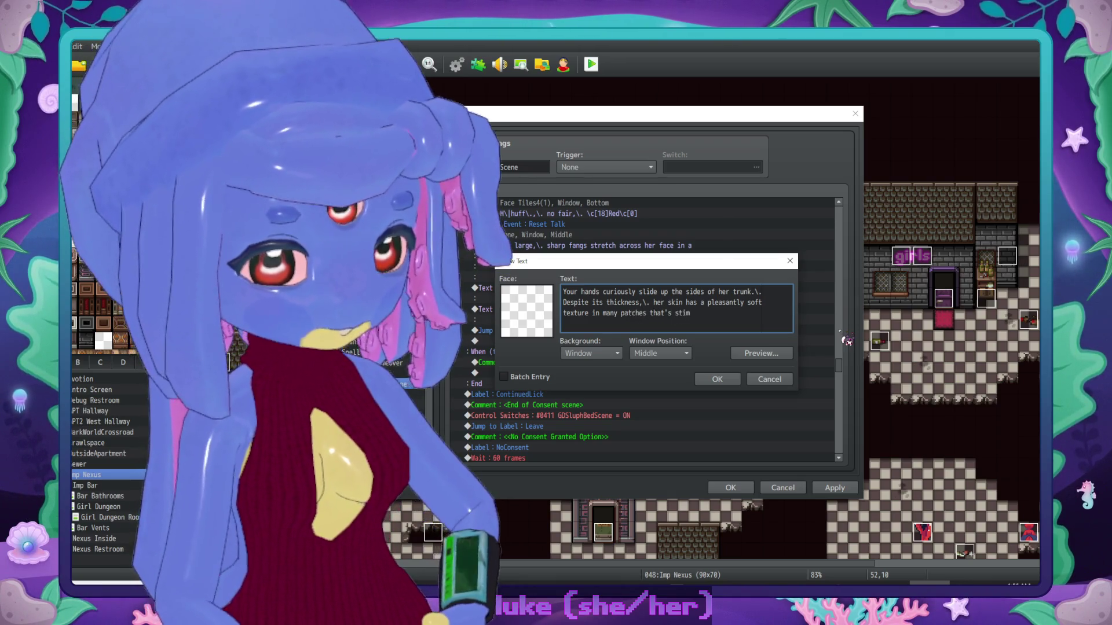
type("ulating ")
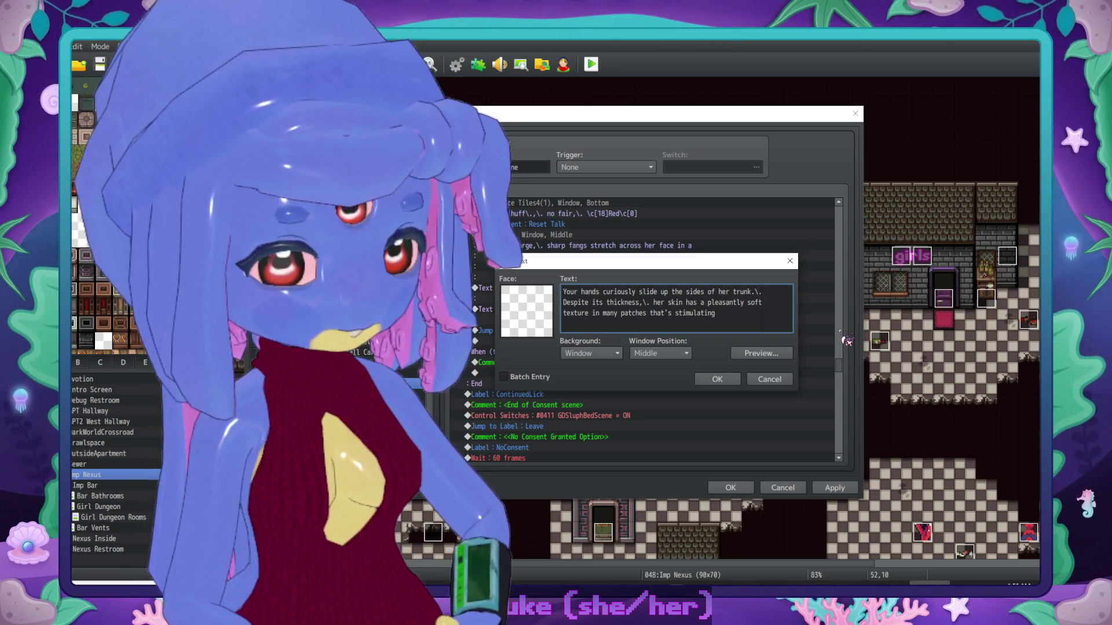
type("to your")
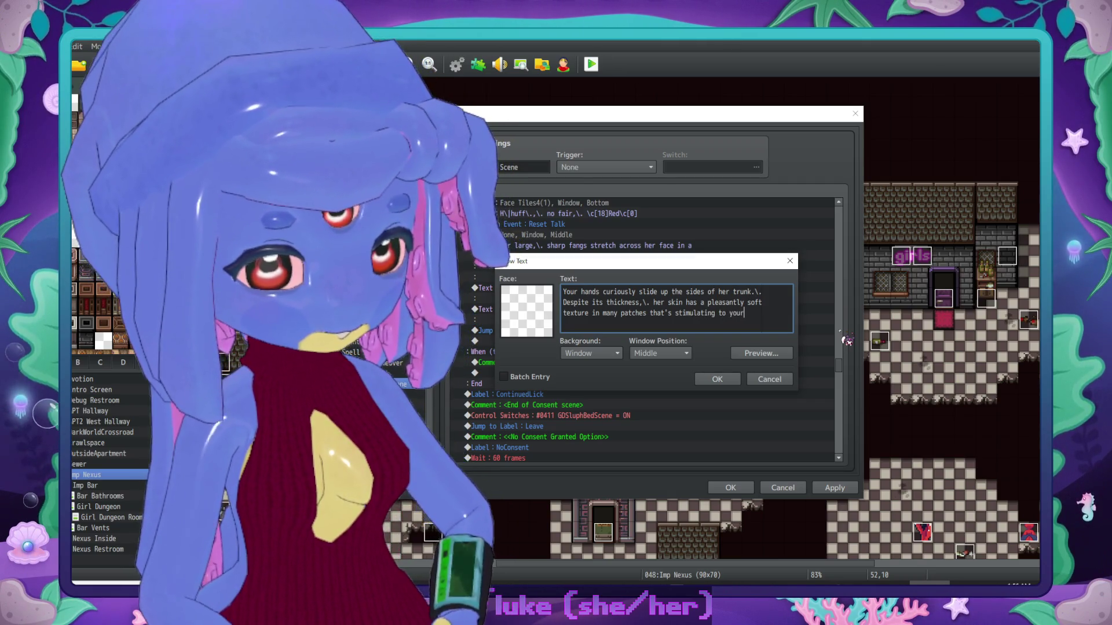
key("Return")
type("fingertips.\\. ")
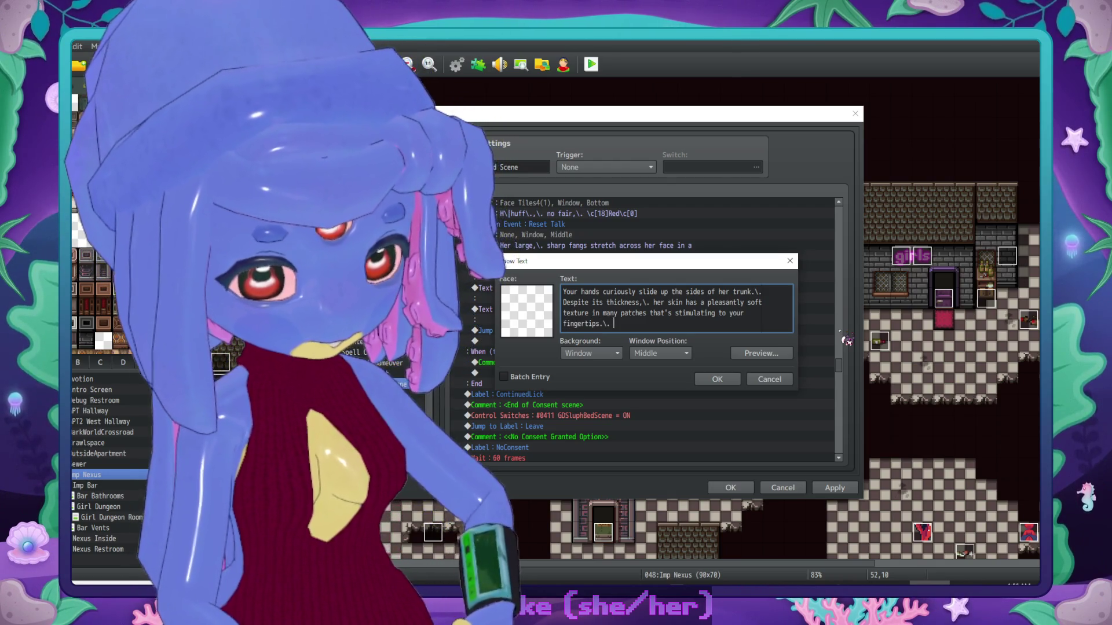
type("She")
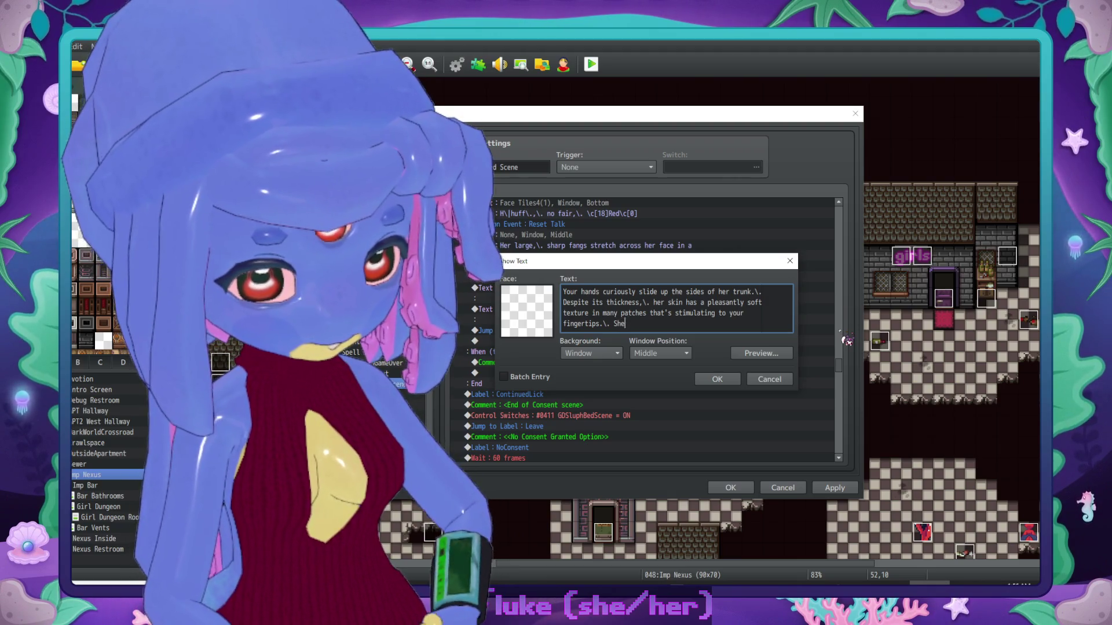
type("'s very warm.")
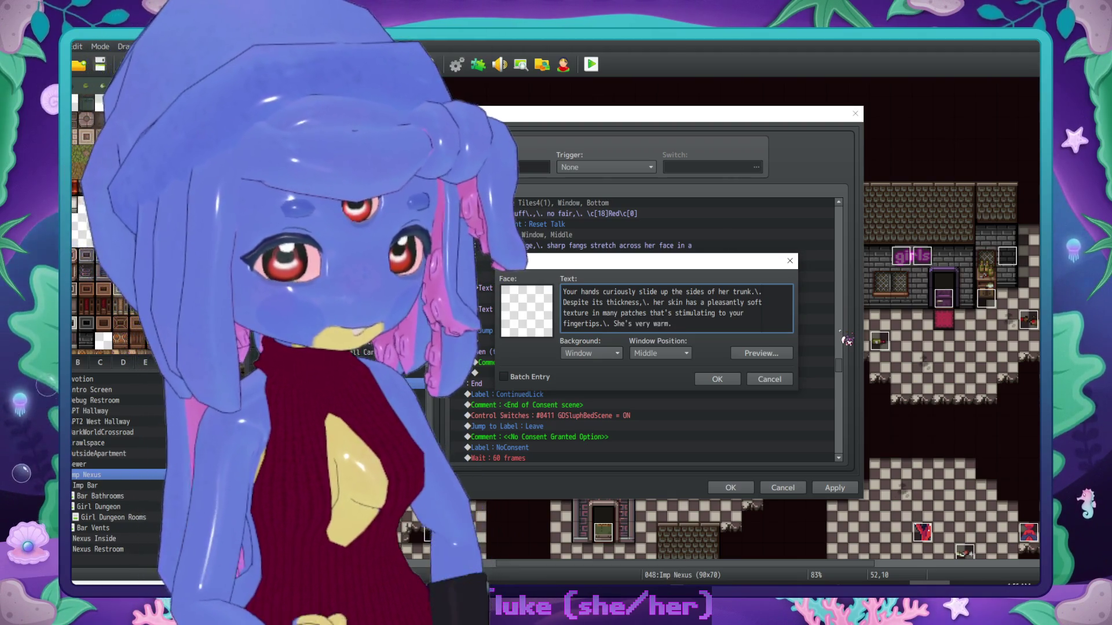
left_click(718, 385)
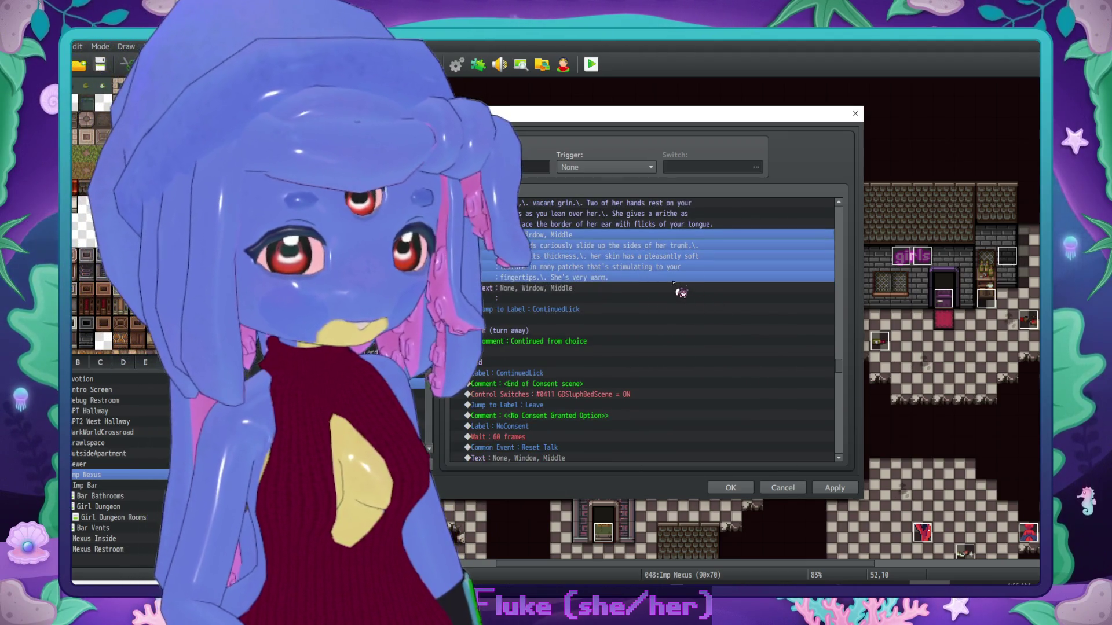
Step: Paste narration copies and write that her hips buck as your hands reach her ribcage, bones moving
key("ctrl+v")
key("ctrl+v")
key("ctrl+v")
double_click(602, 299)
type("Her body give")
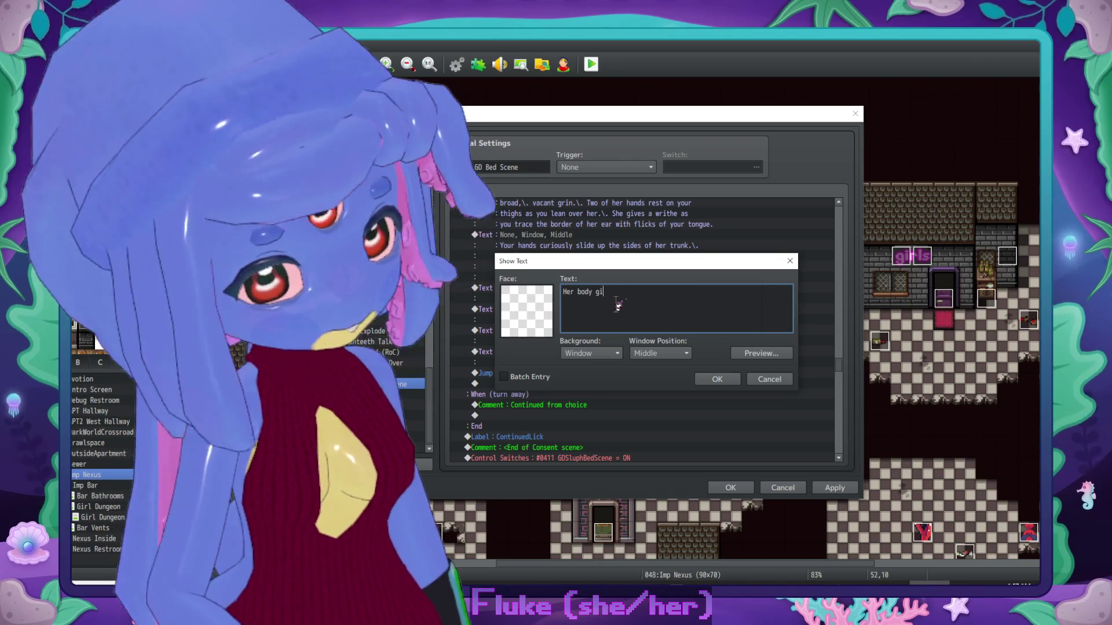
type("s a")
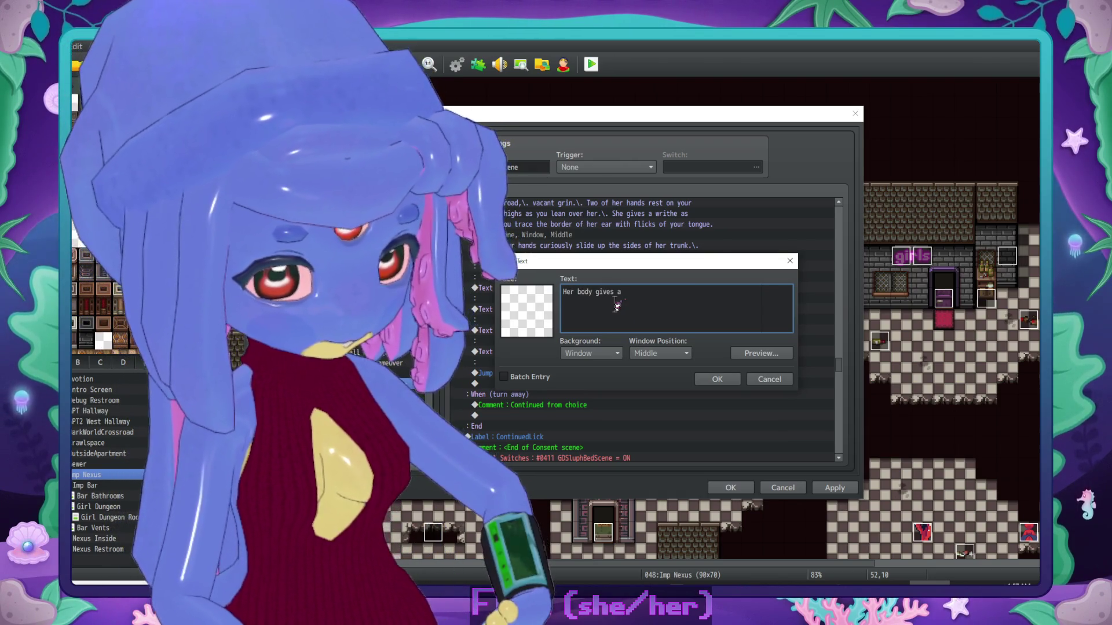
type("n occasiona")
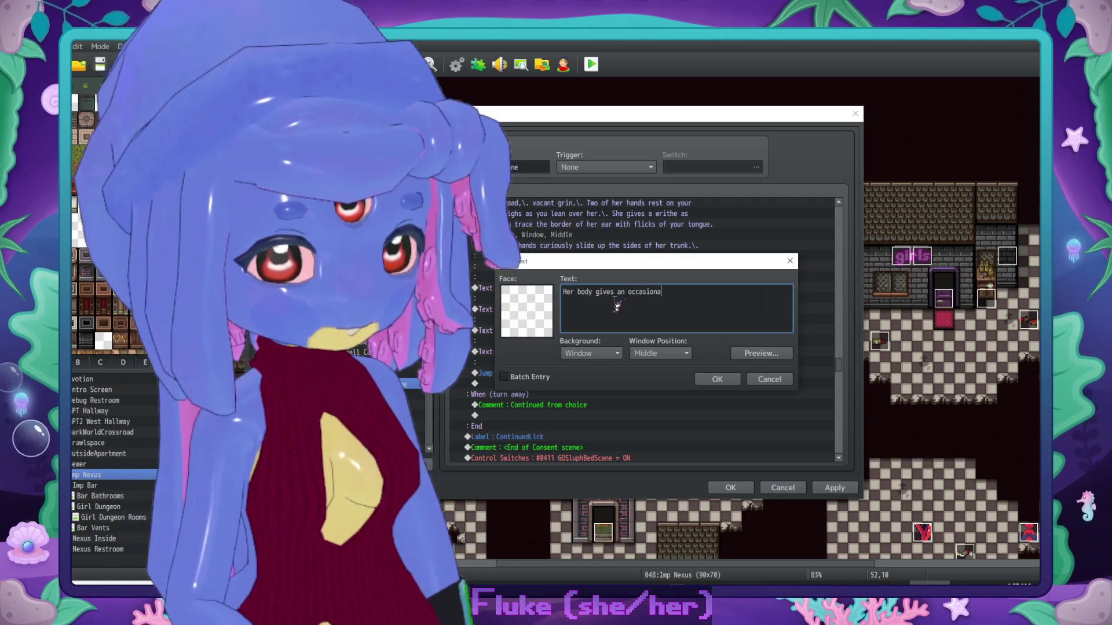
type("l ")
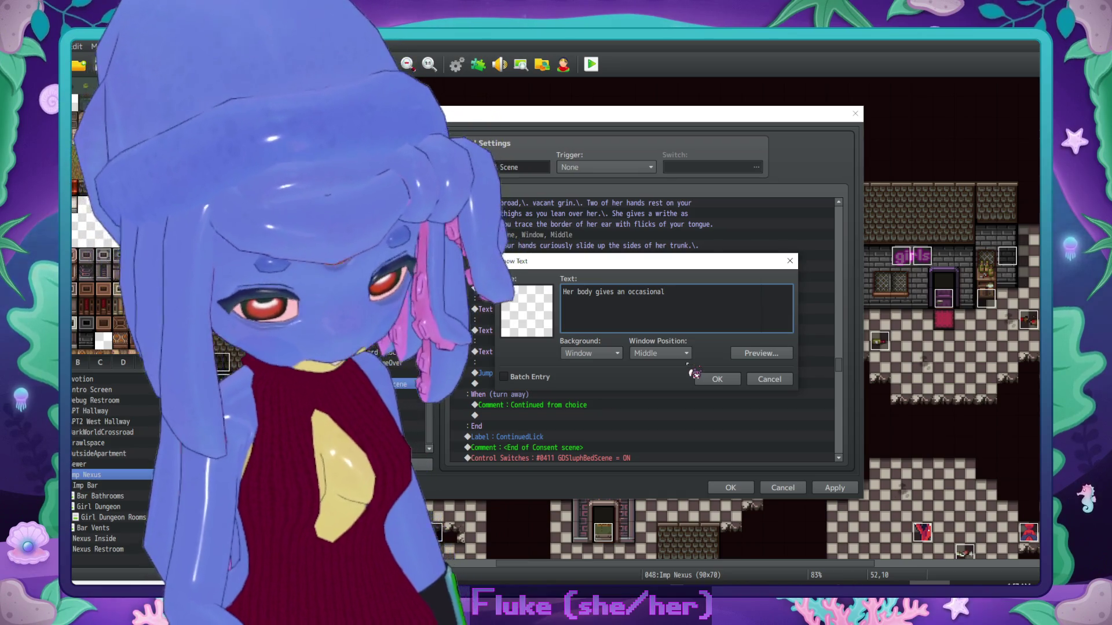
type("light bu")
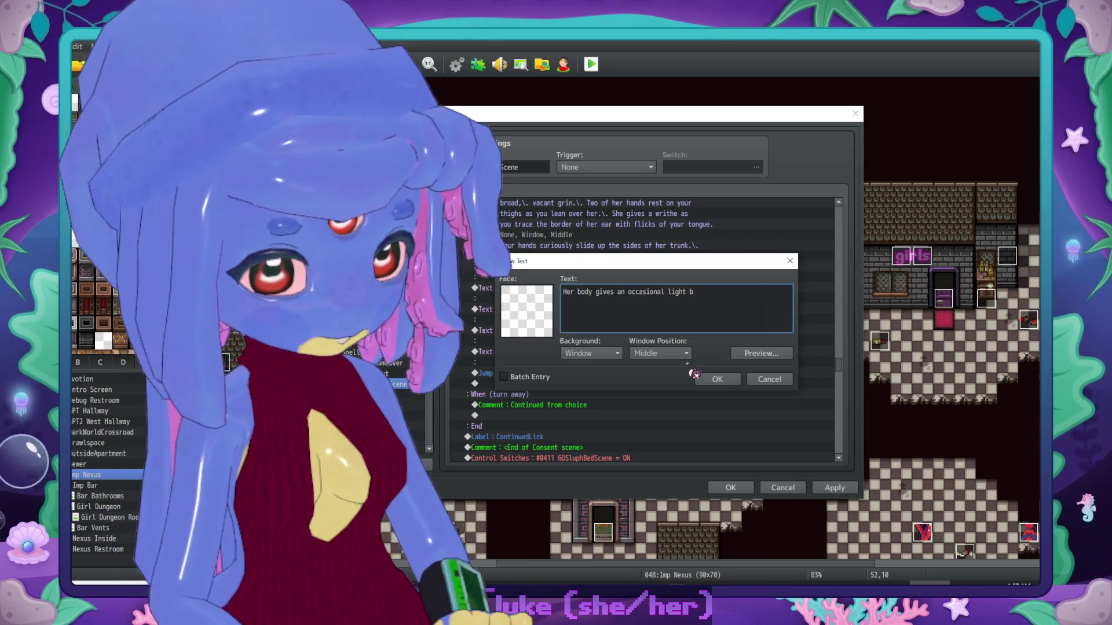
key("BackSpace")
key("BackSpace")
key("BackSpace")
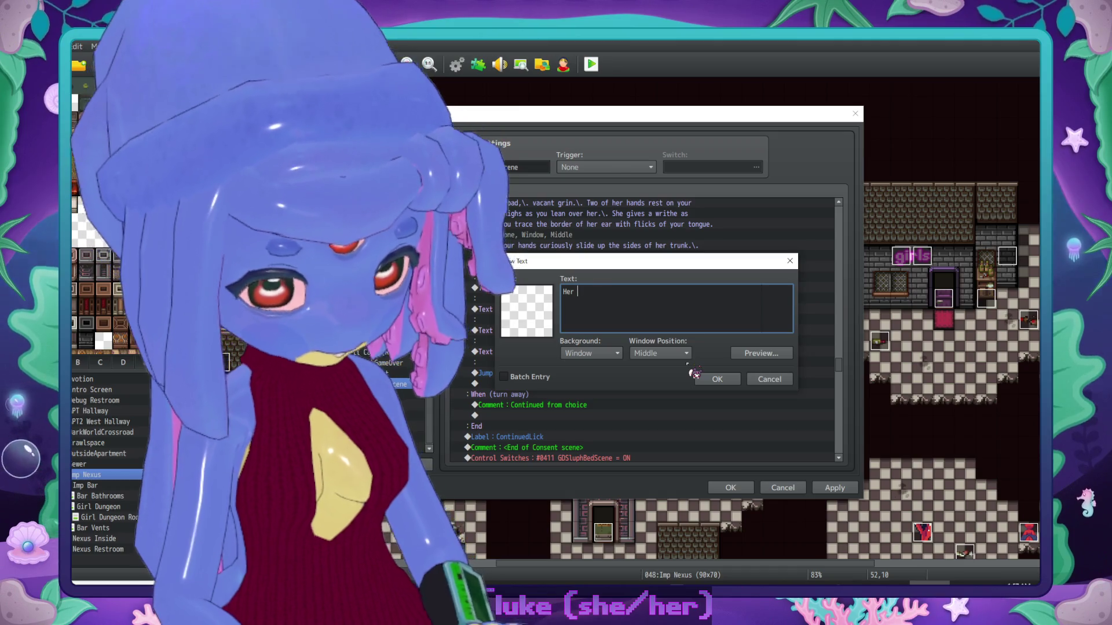
type("hips give an o")
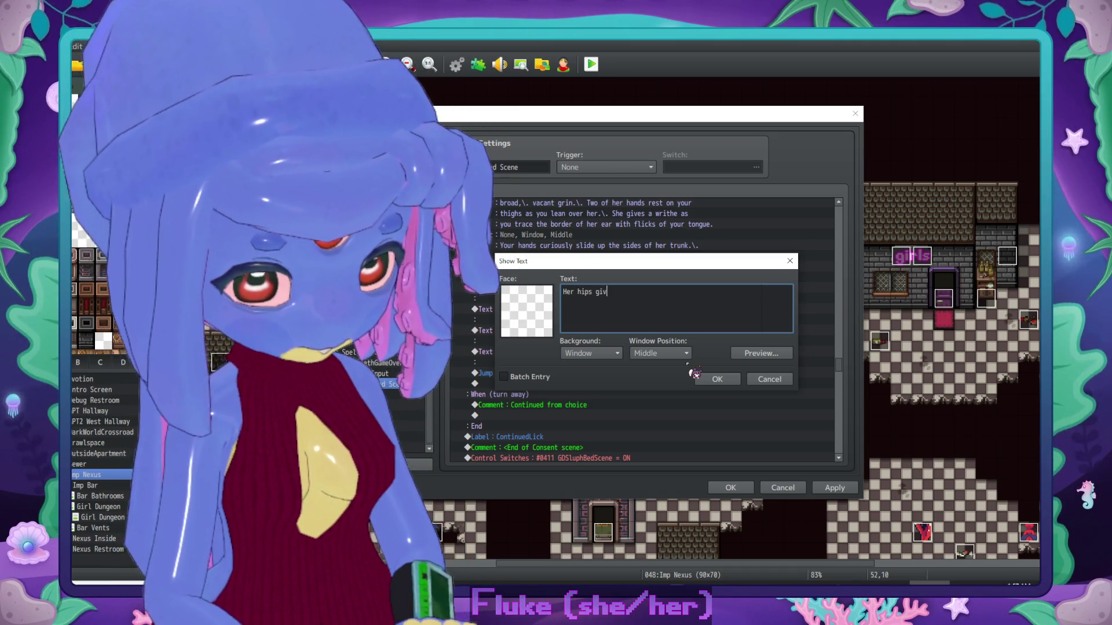
type("ccasiona")
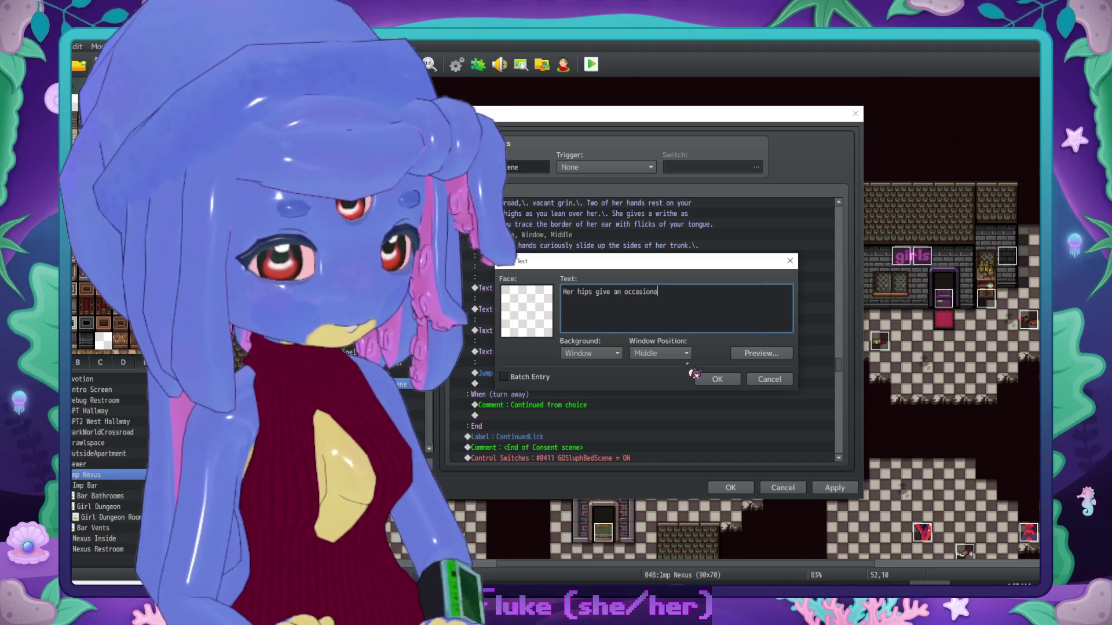
type("l buck ")
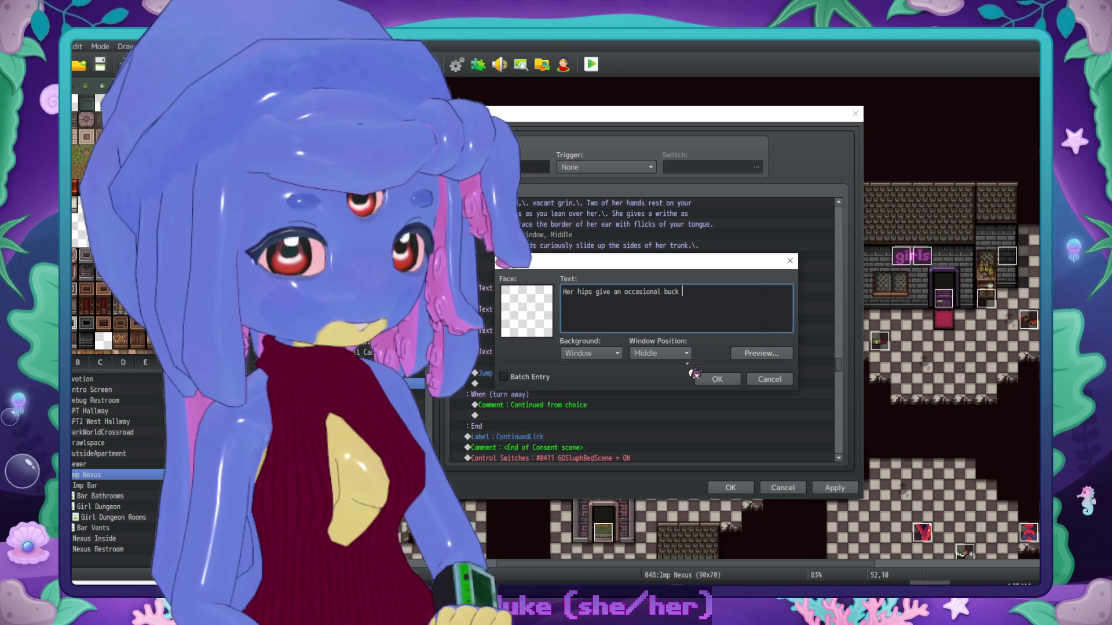
type("as your hands")
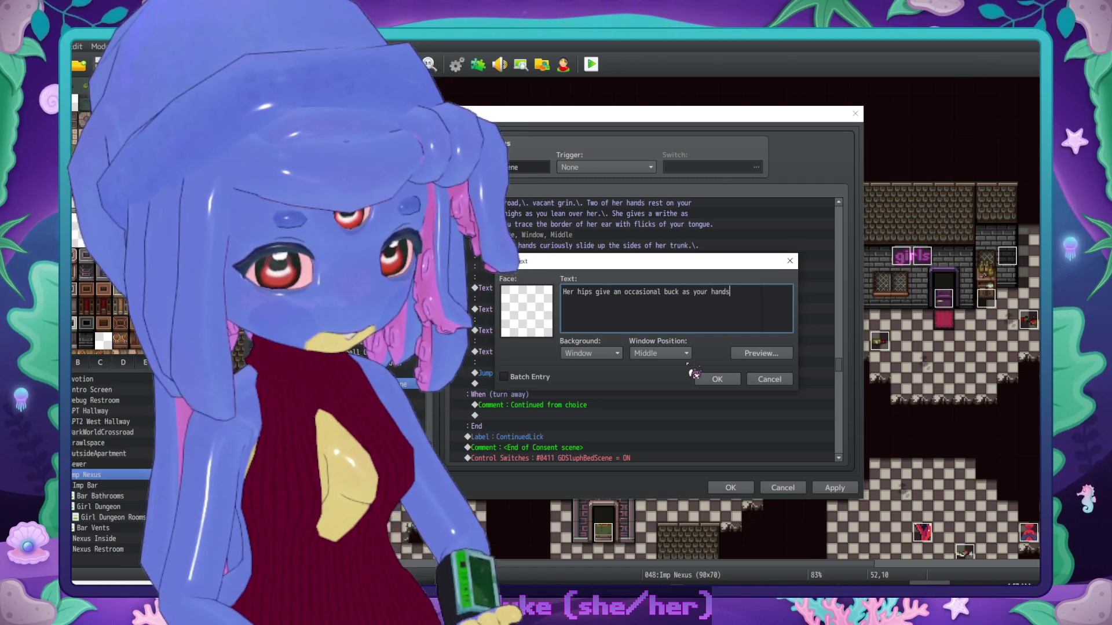
key("BackSpace")
type("s move up he")
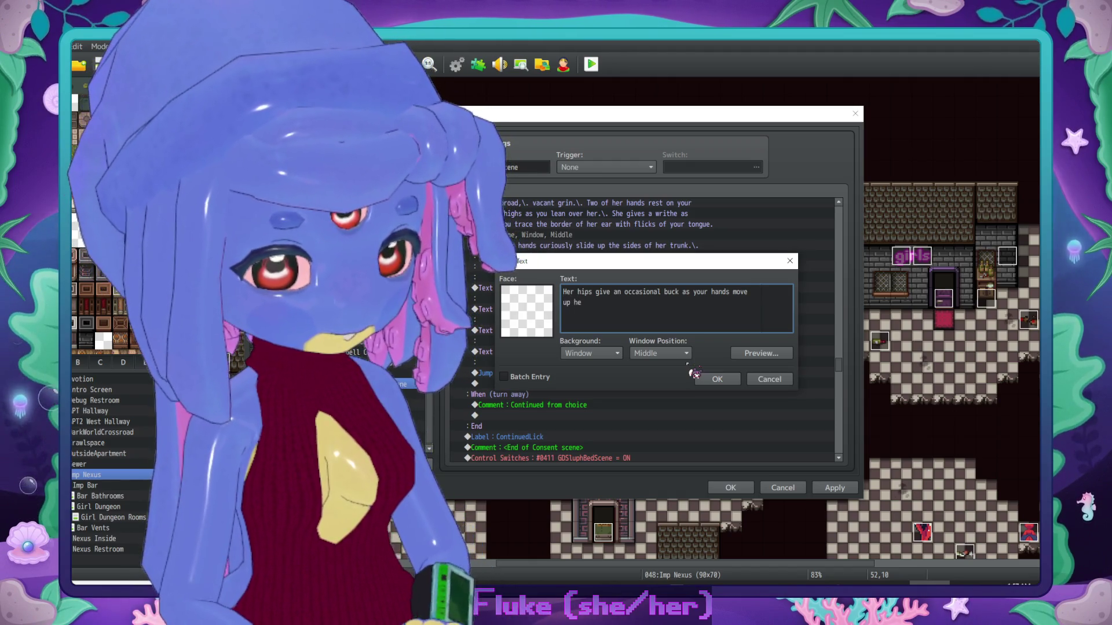
type("r sides,\\. ")
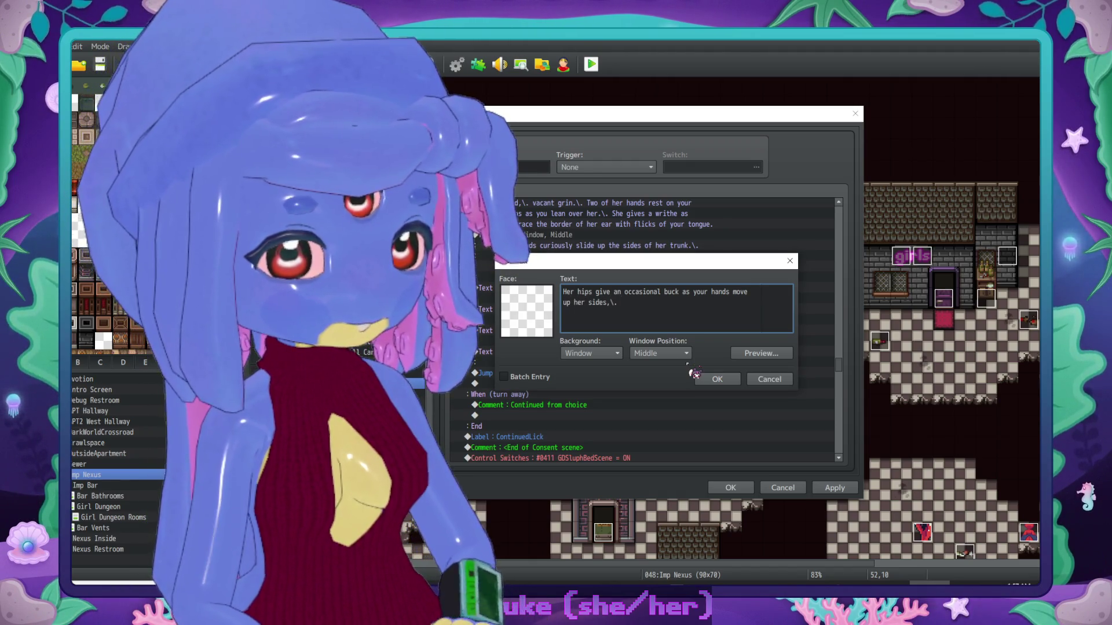
type("touc")
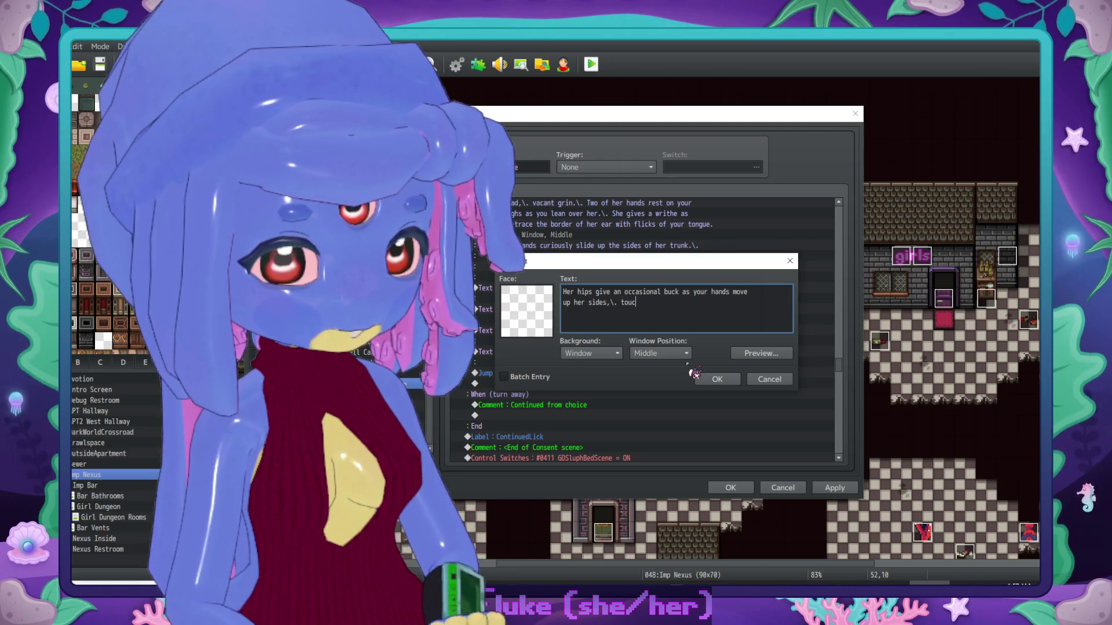
type("hing at")
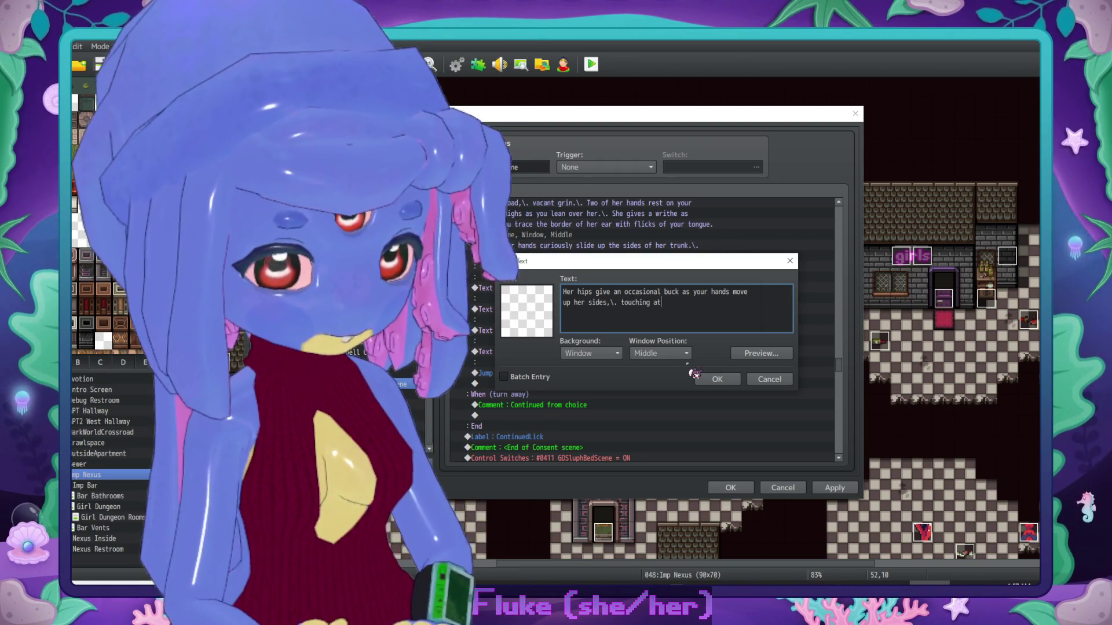
type(" the base of he")
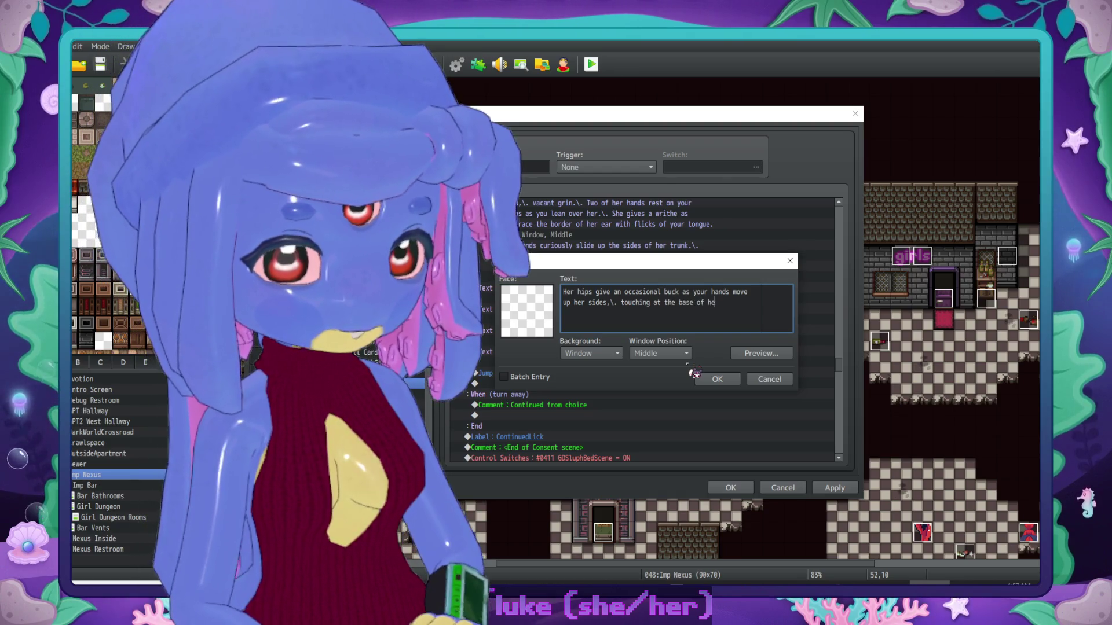
type("r ribcage.\\.")
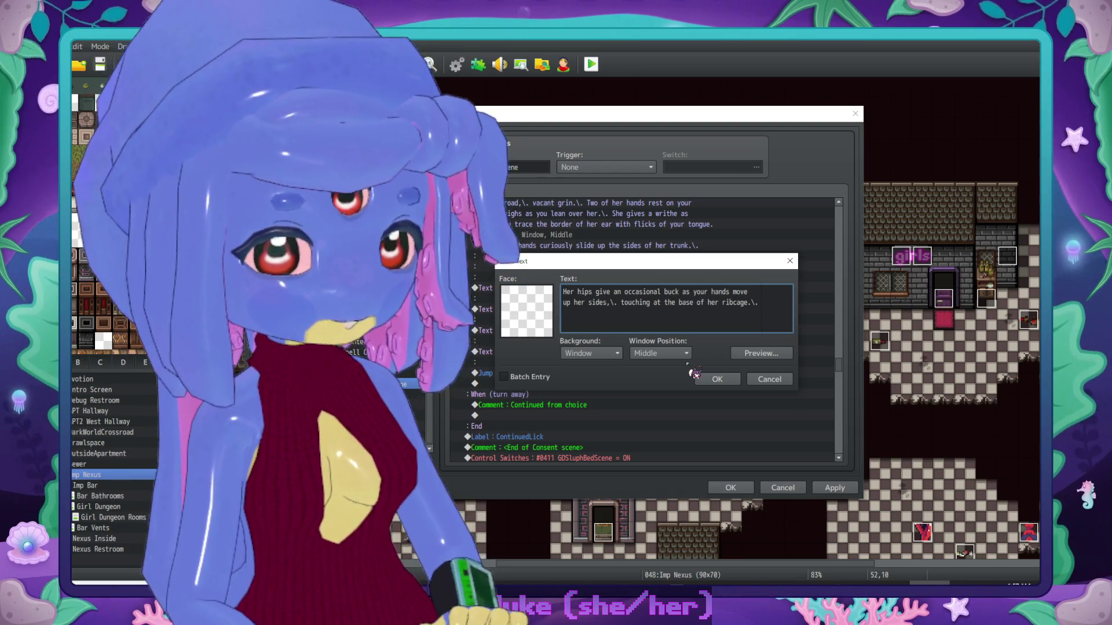
type(" You feel bone")
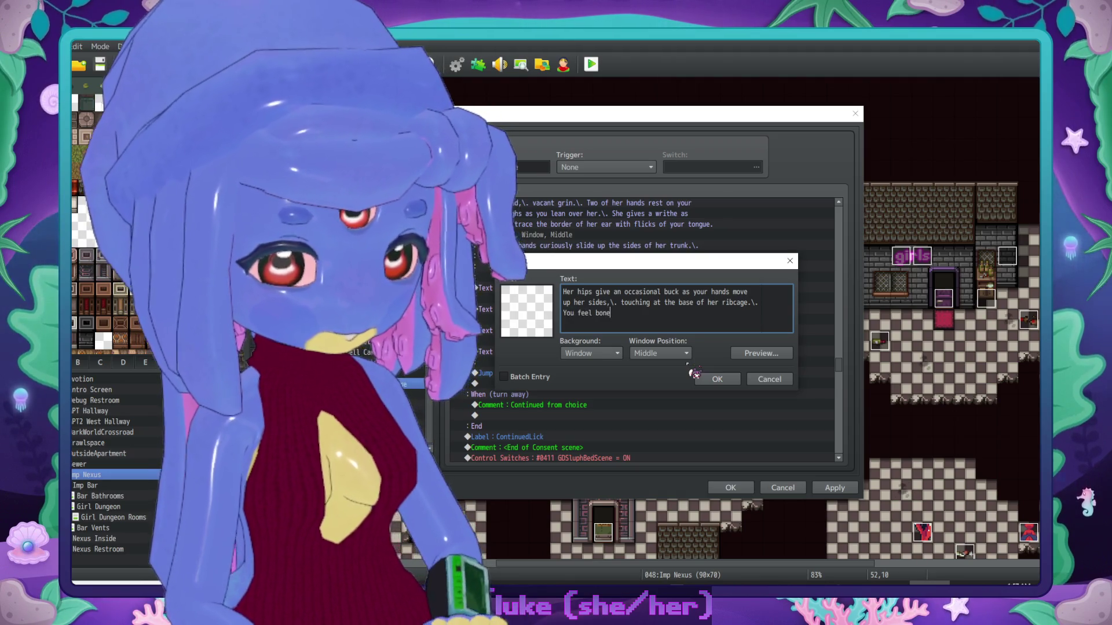
type("s moving and pl")
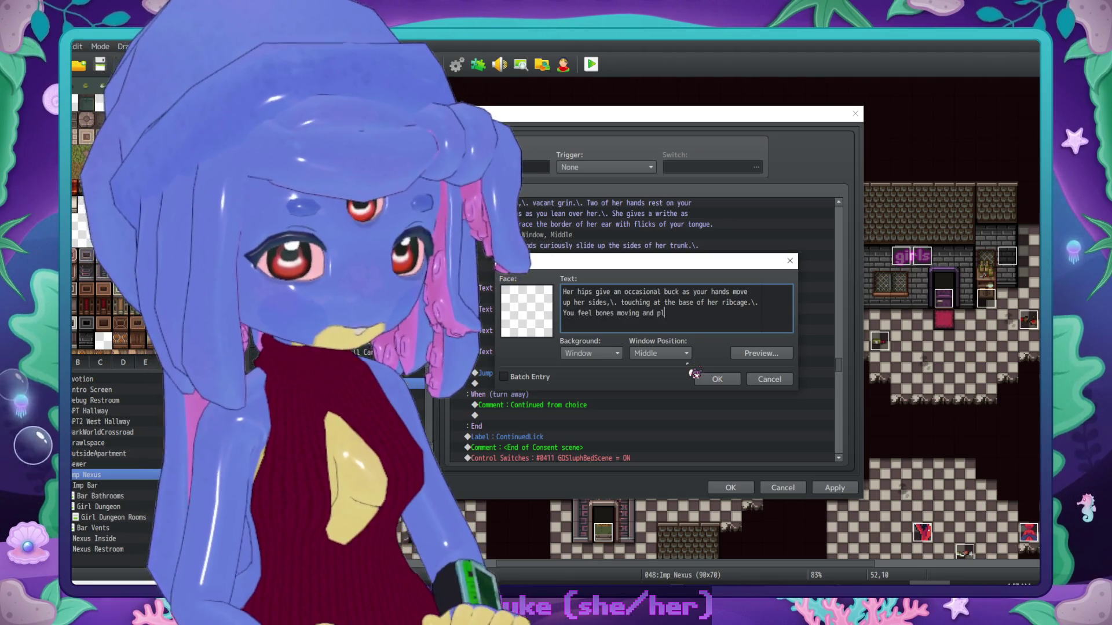
type("aying over one ano")
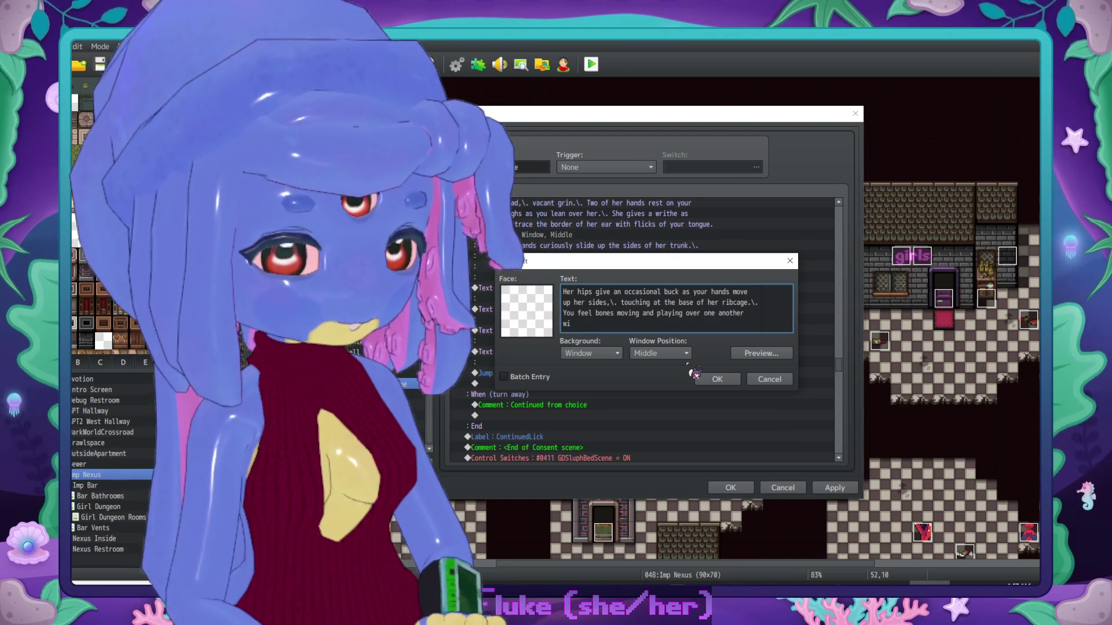
type("ther within her as")
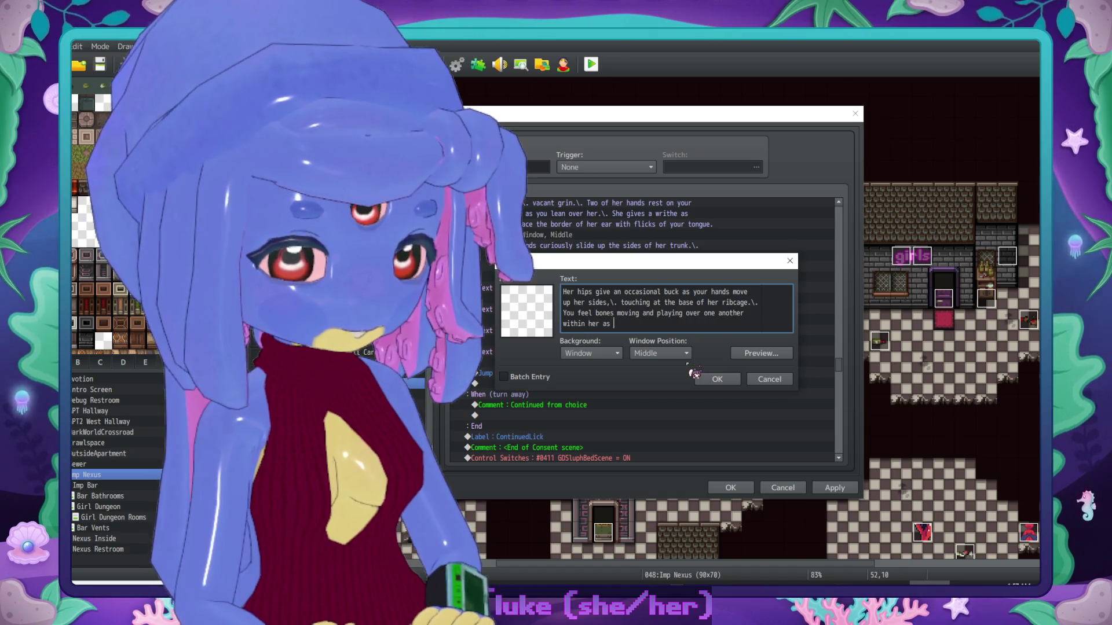
type(" she leans into your touc")
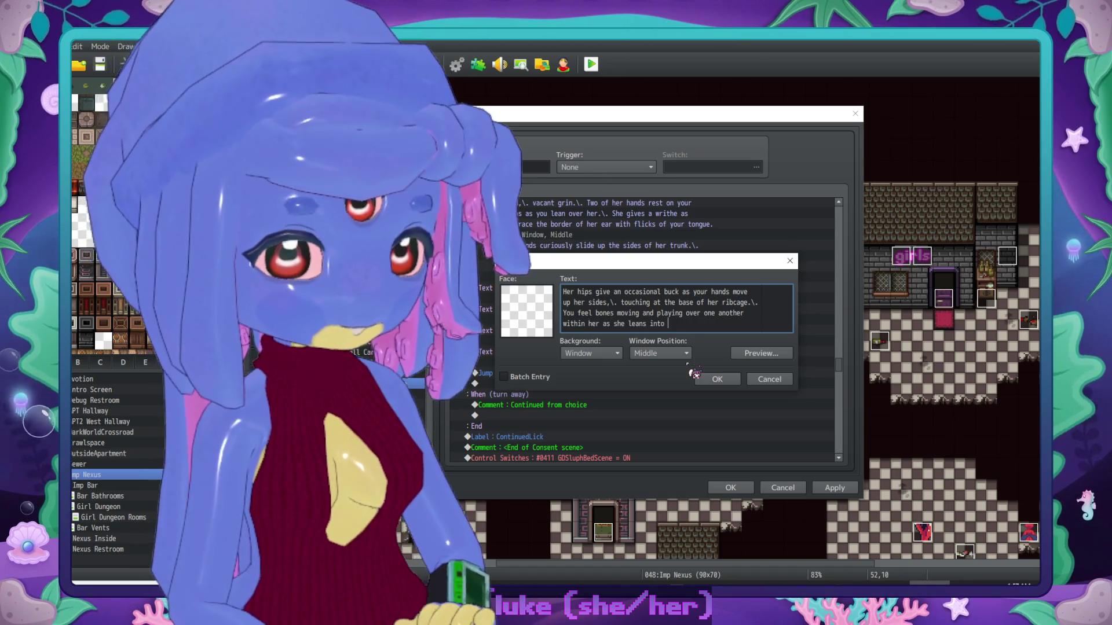
type("h.")
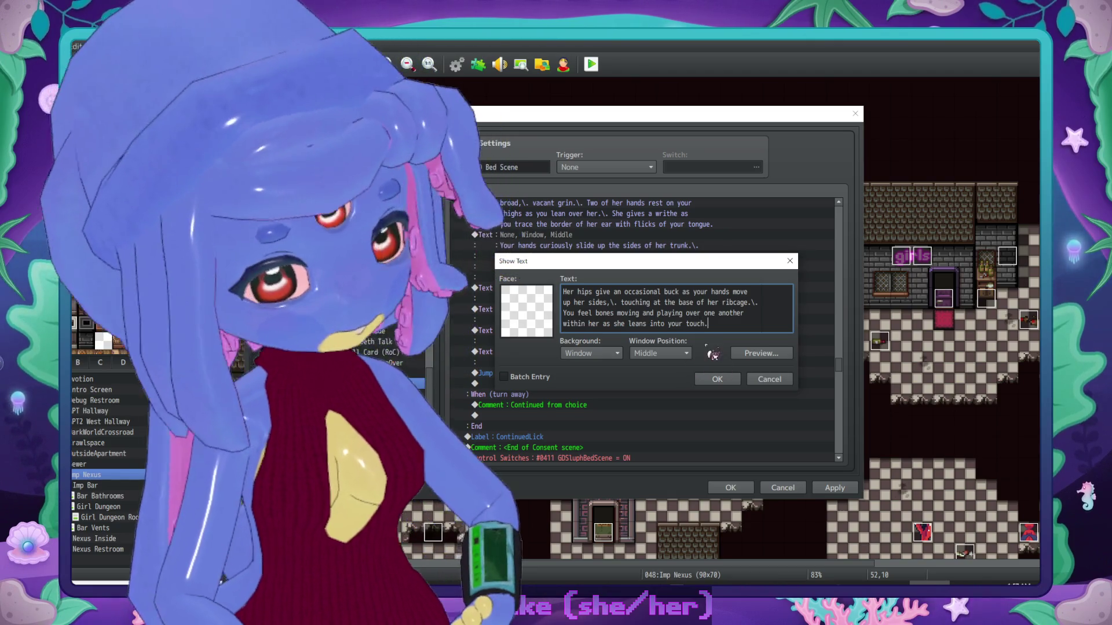
left_click_drag(707, 327, 559, 313)
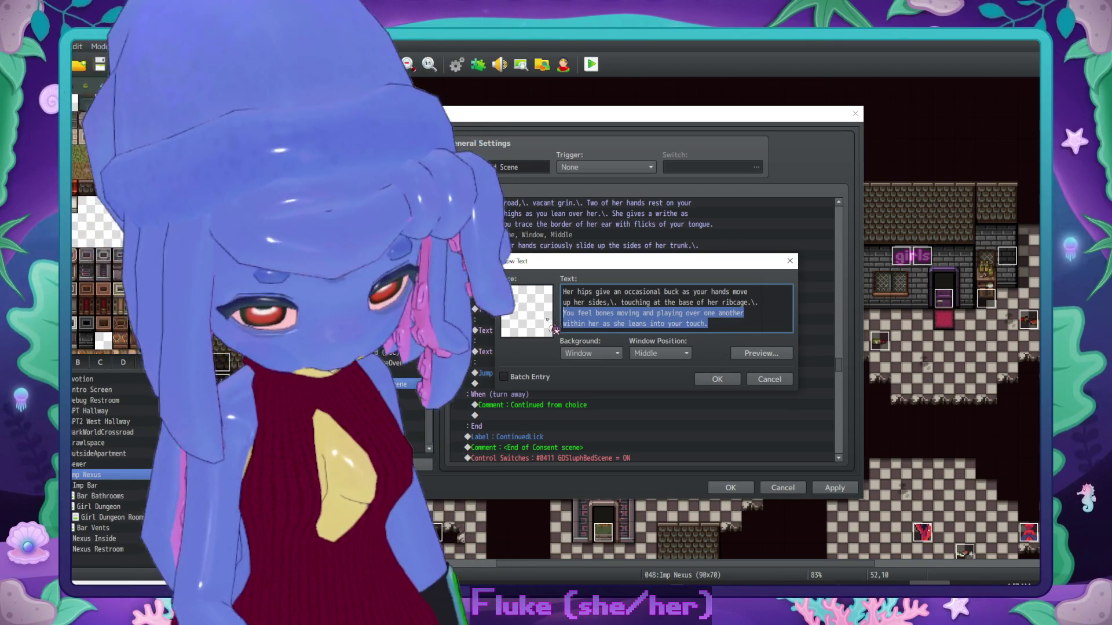
Step: Move the bones-moving lines into a new message ending 'you push the analysis of it out of mind for now.'
key("BackSpace")
left_click(716, 378)
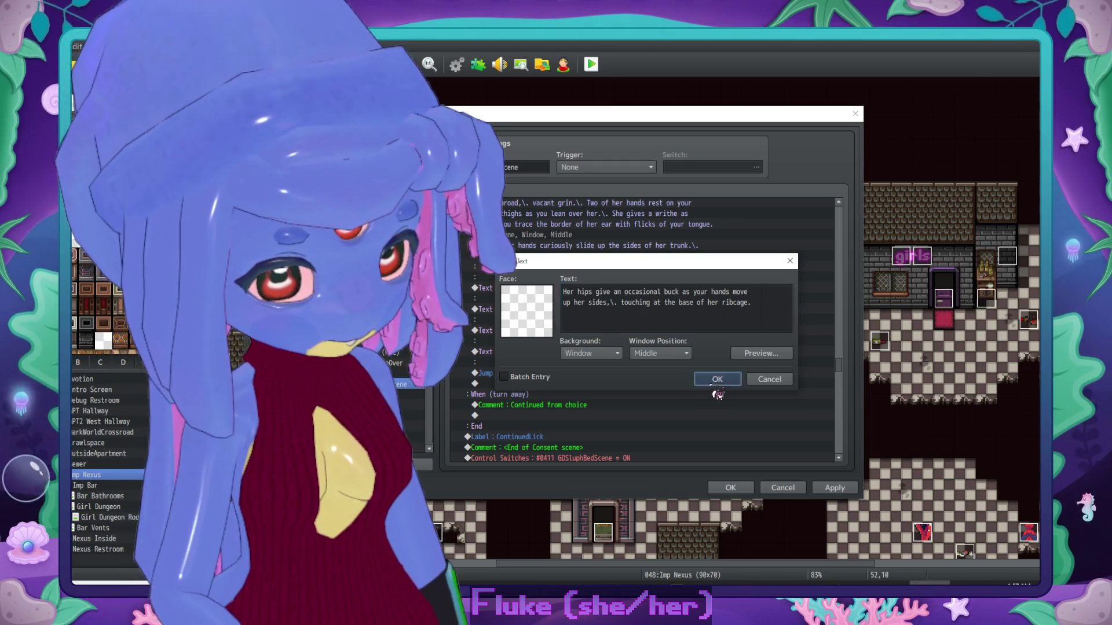
double_click(567, 337)
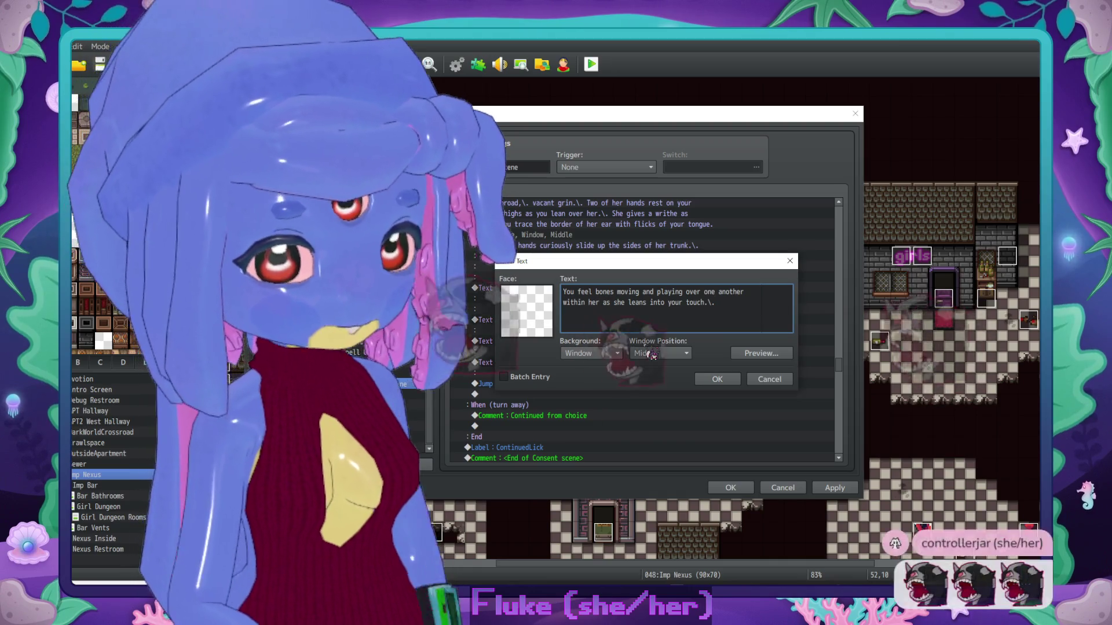
type("He")
key("Return")
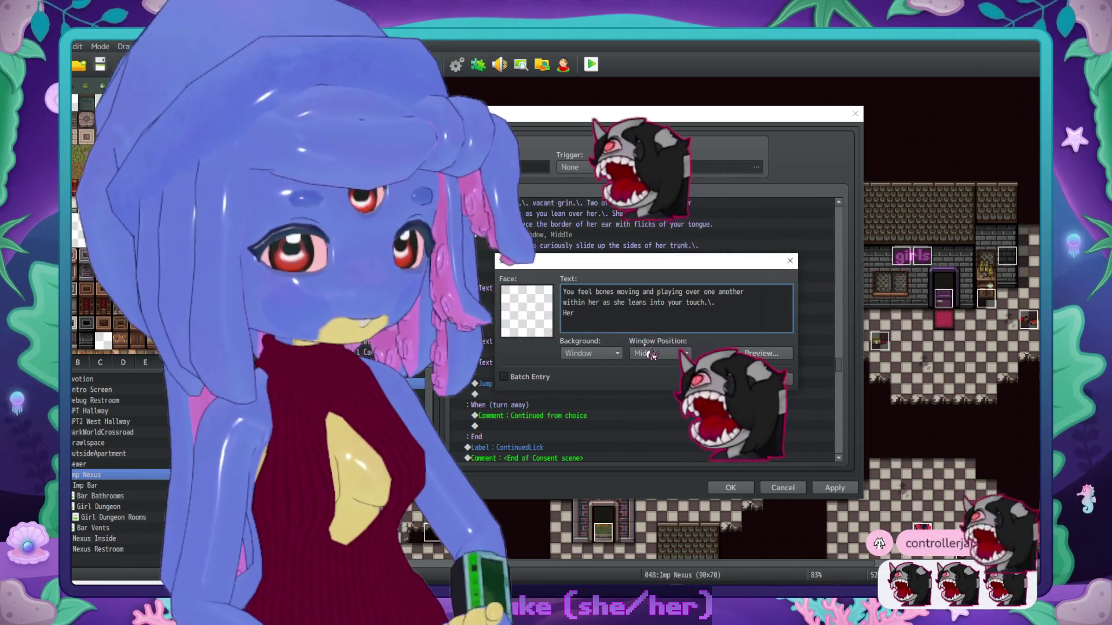
type("Her")
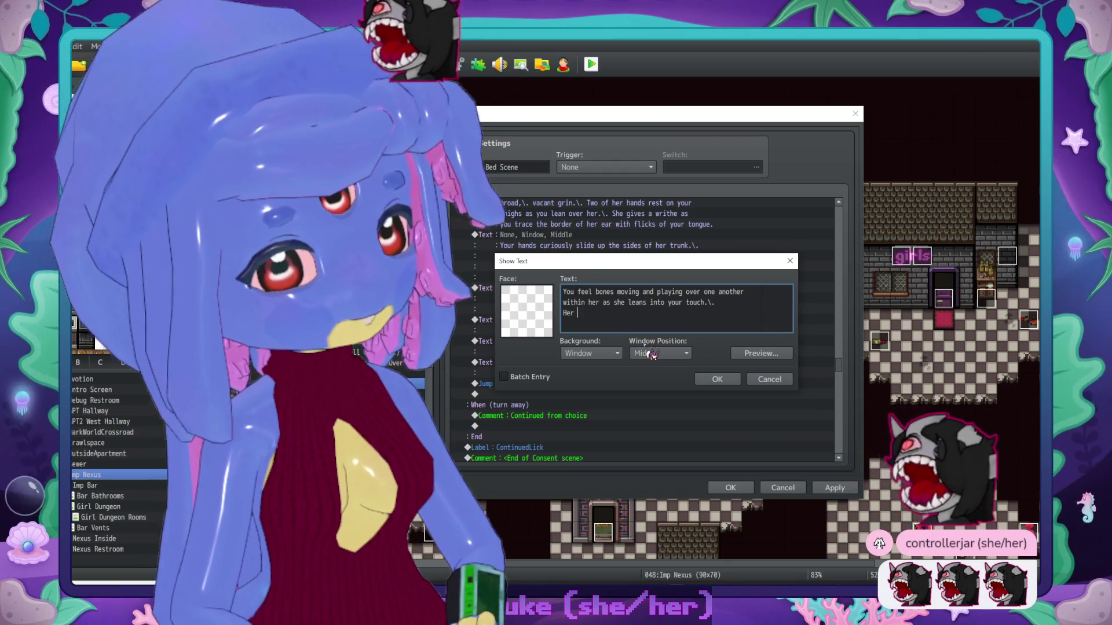
type(" m")
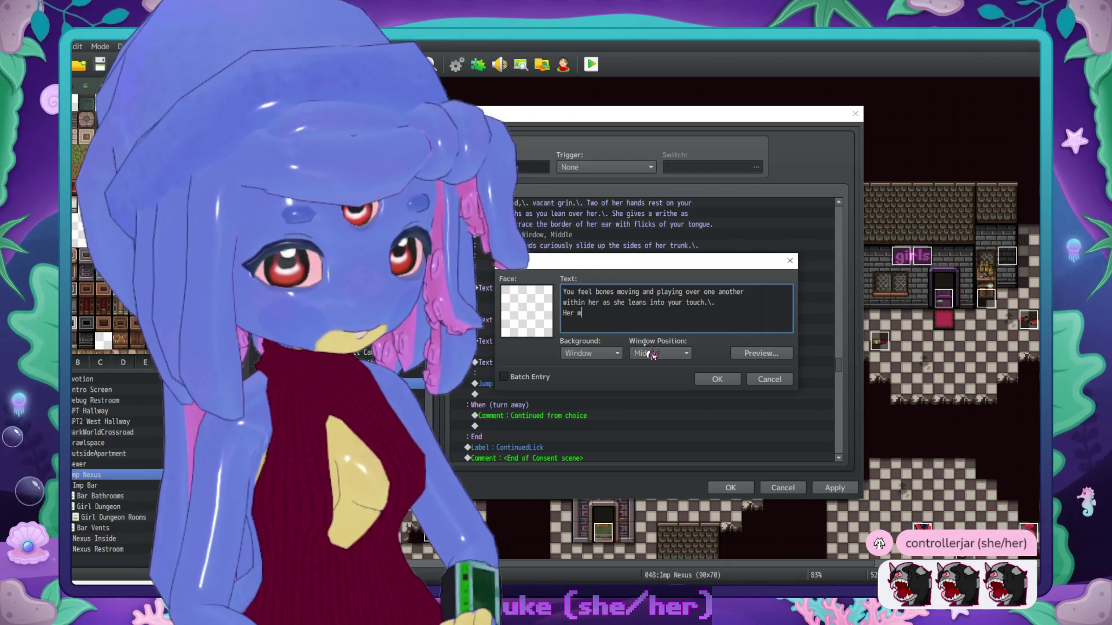
type("ysterious p")
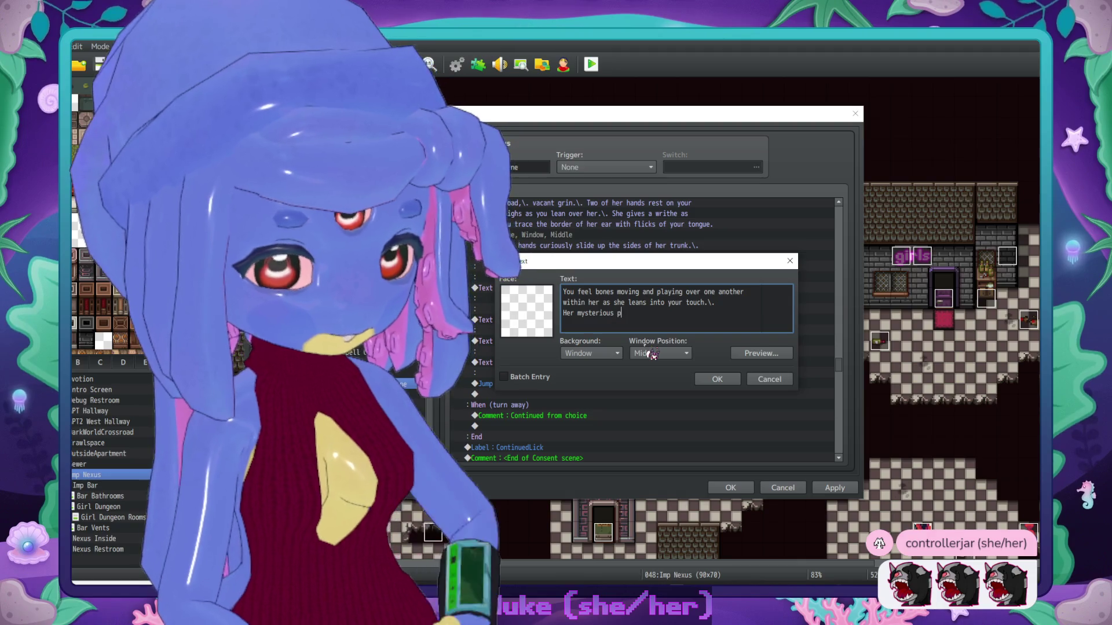
type("hysiology")
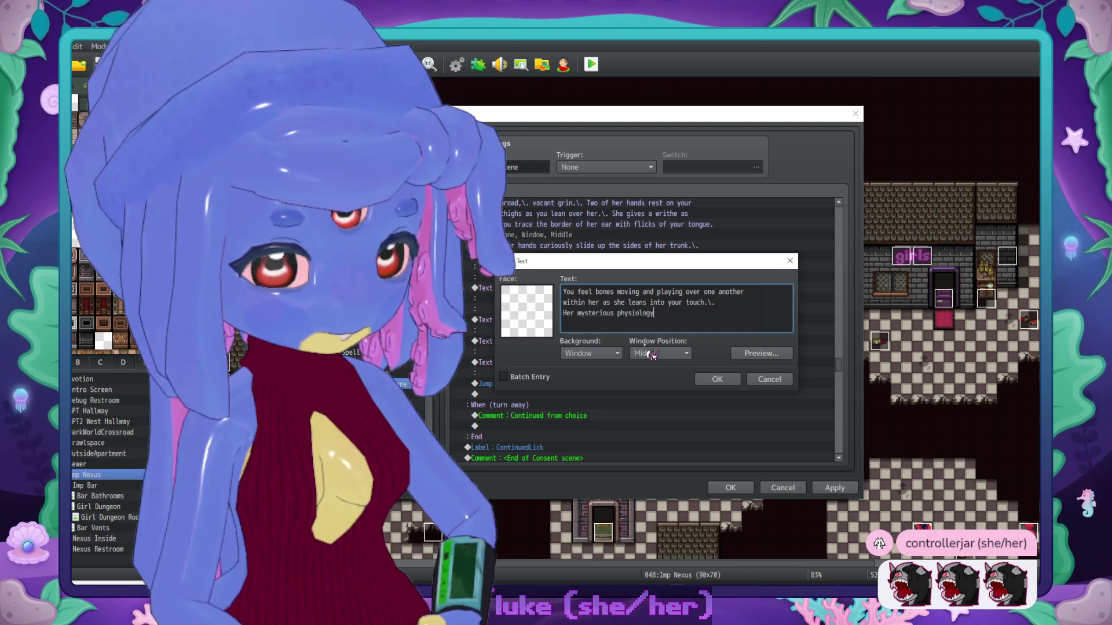
type(" makes no sense to y")
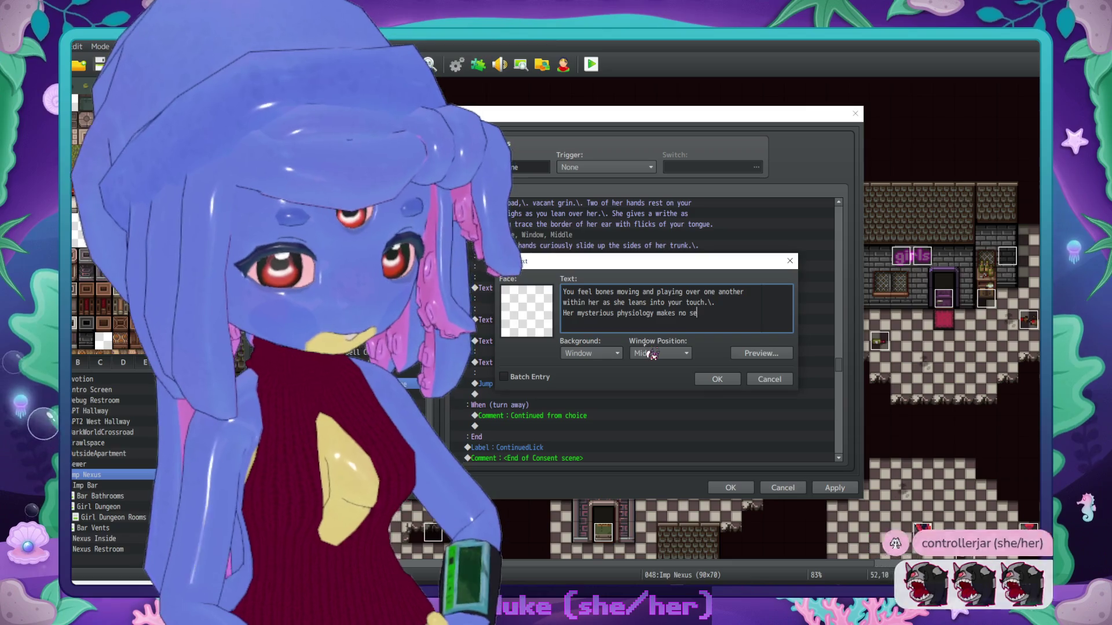
type("ou,\\.")
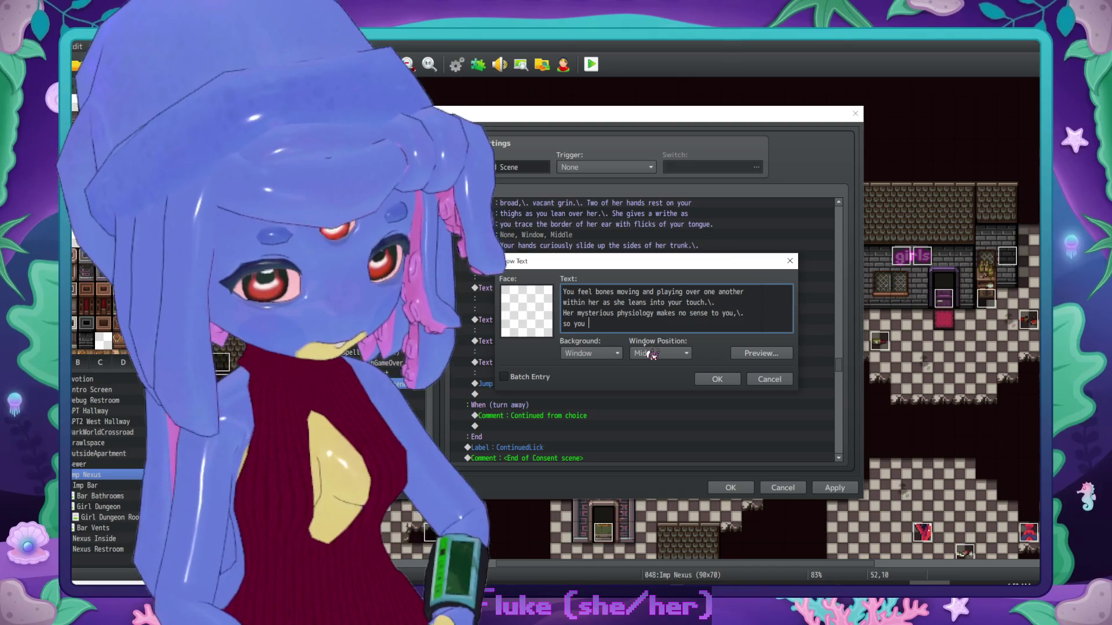
type(" so you pushb th")
key("BackSpace")
key("BackSpace")
type("the an")
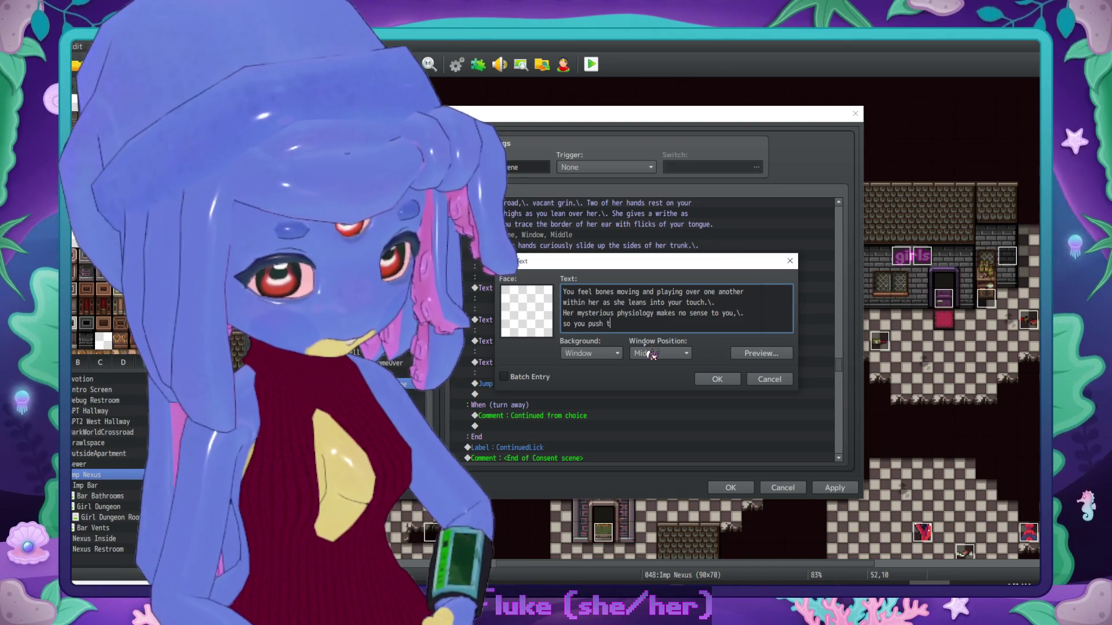
key("BackSpace")
key("BackSpace")
key("BackSpace")
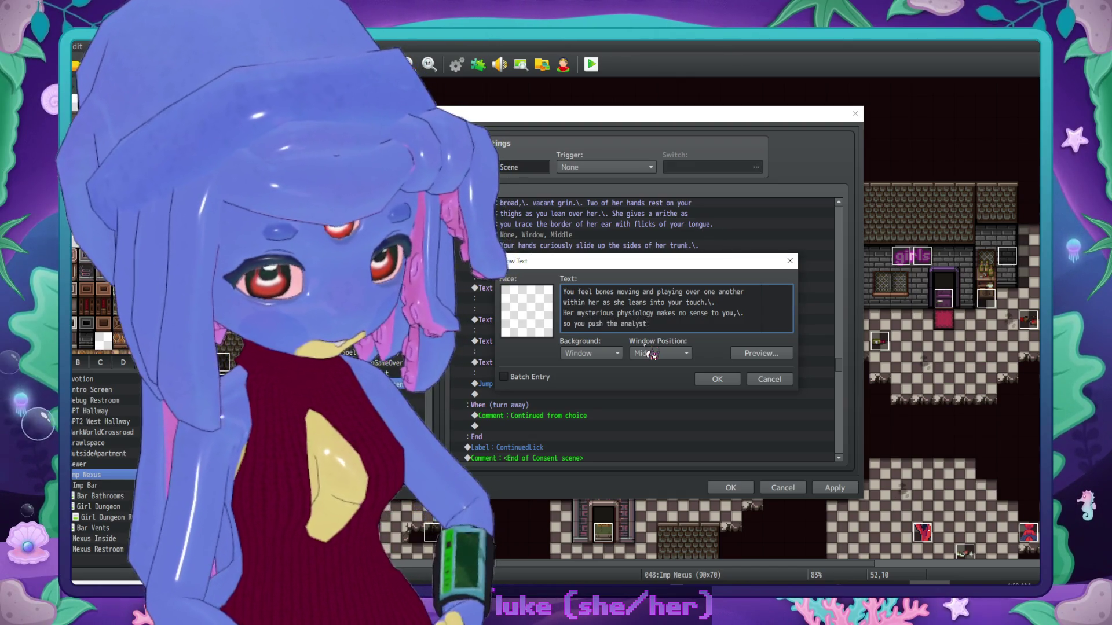
type("ys")
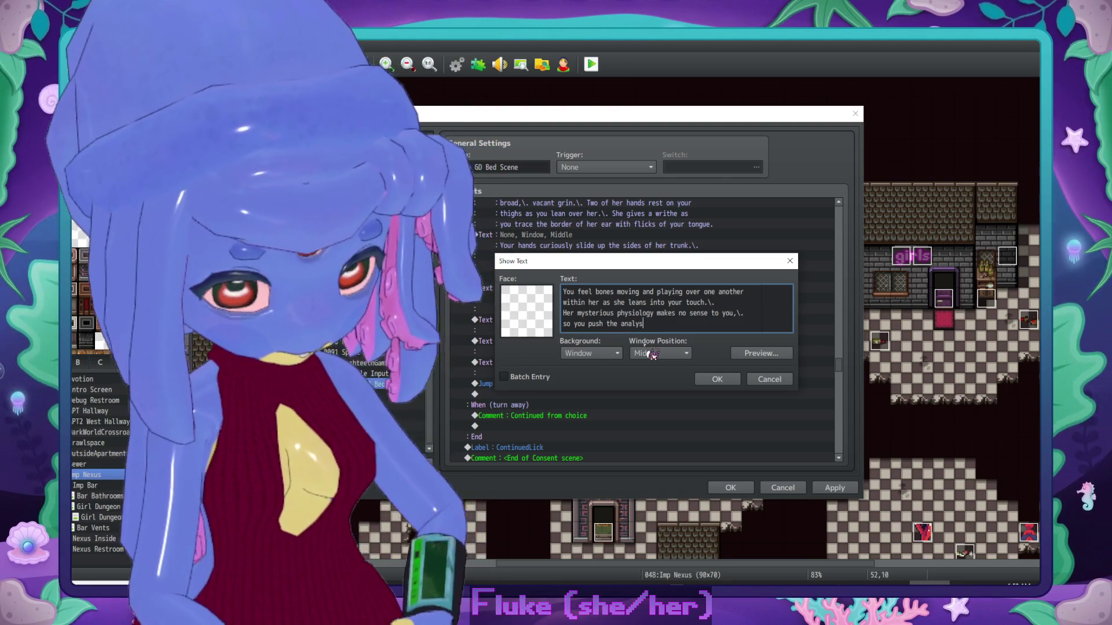
type("is of it out")
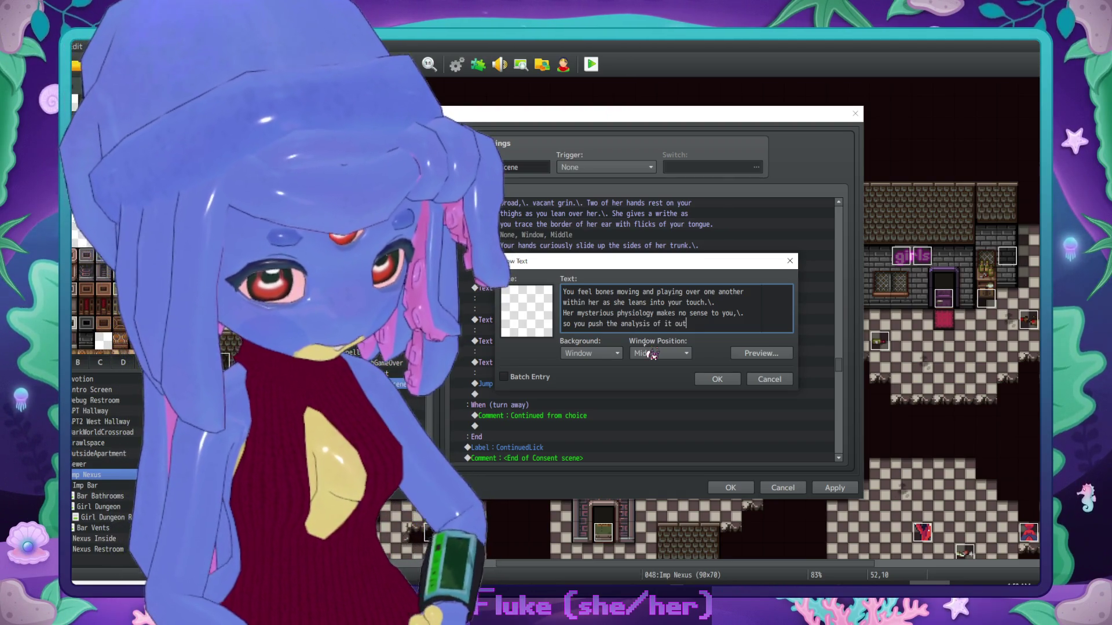
type(" of mind for now.")
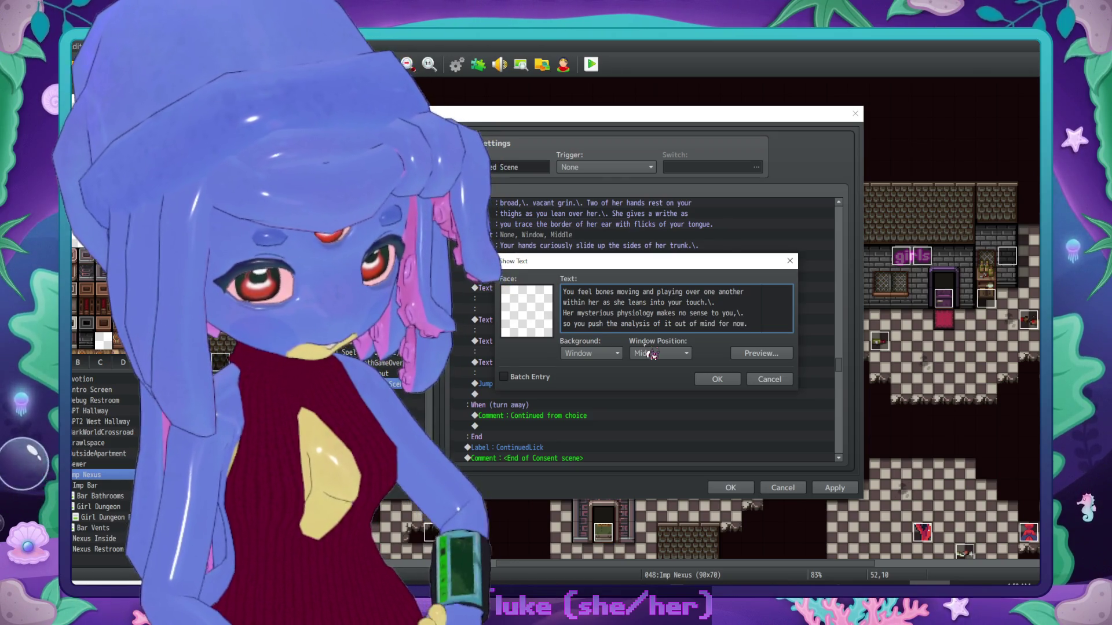
left_click(715, 379)
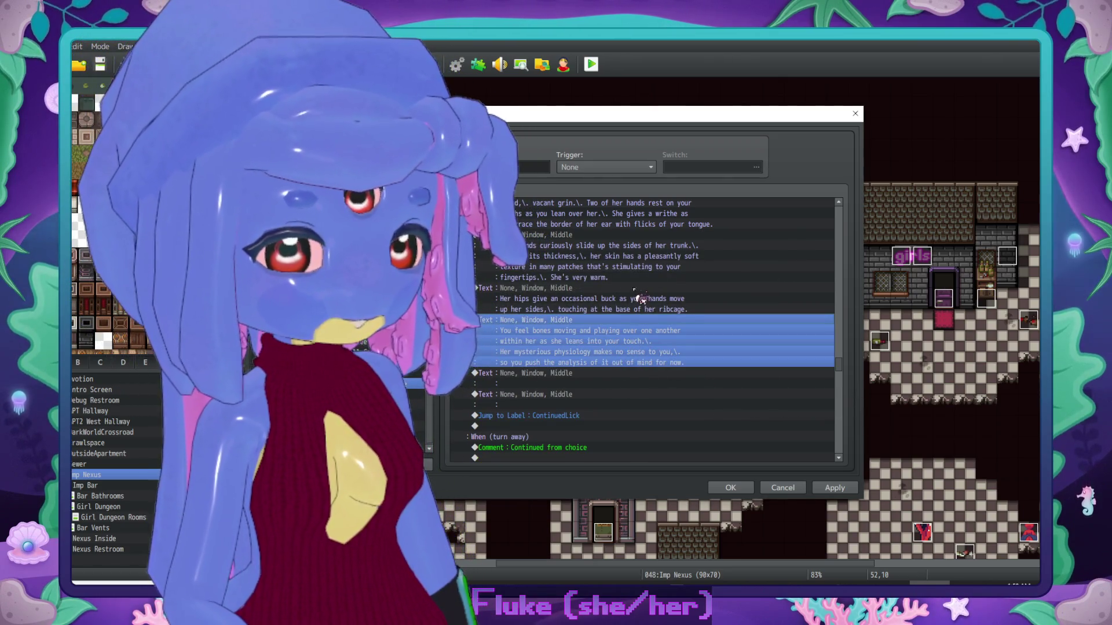
left_click(640, 299)
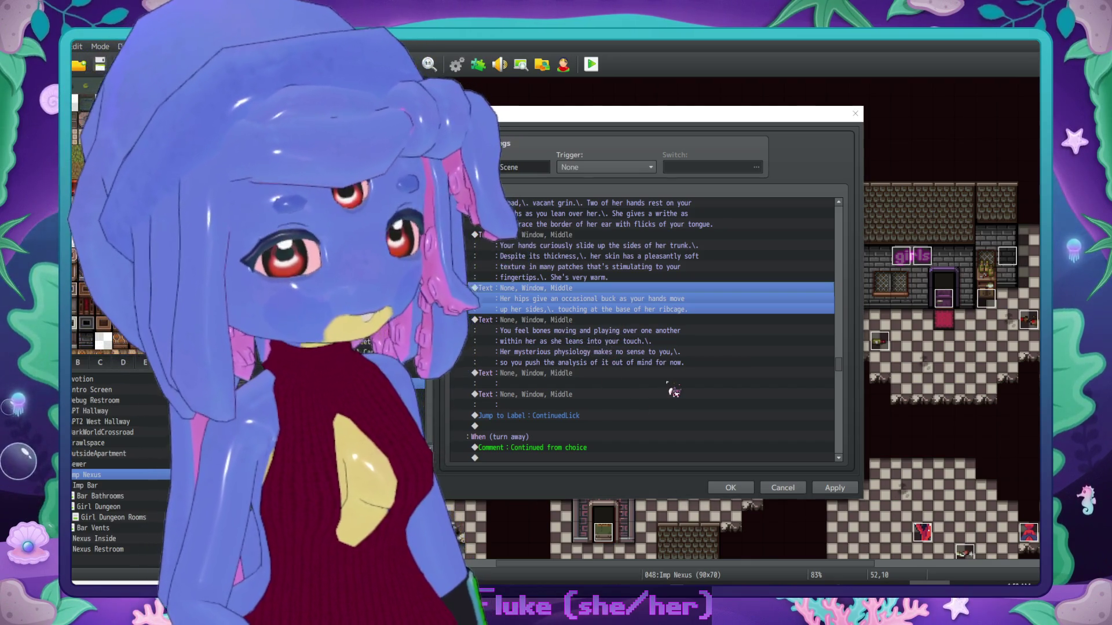
Step: Append 'It feels layered in a curious way, like she has more than one set of ribs' to Her hips message
key("Return")
left_click_drag(683, 270, 688, 201)
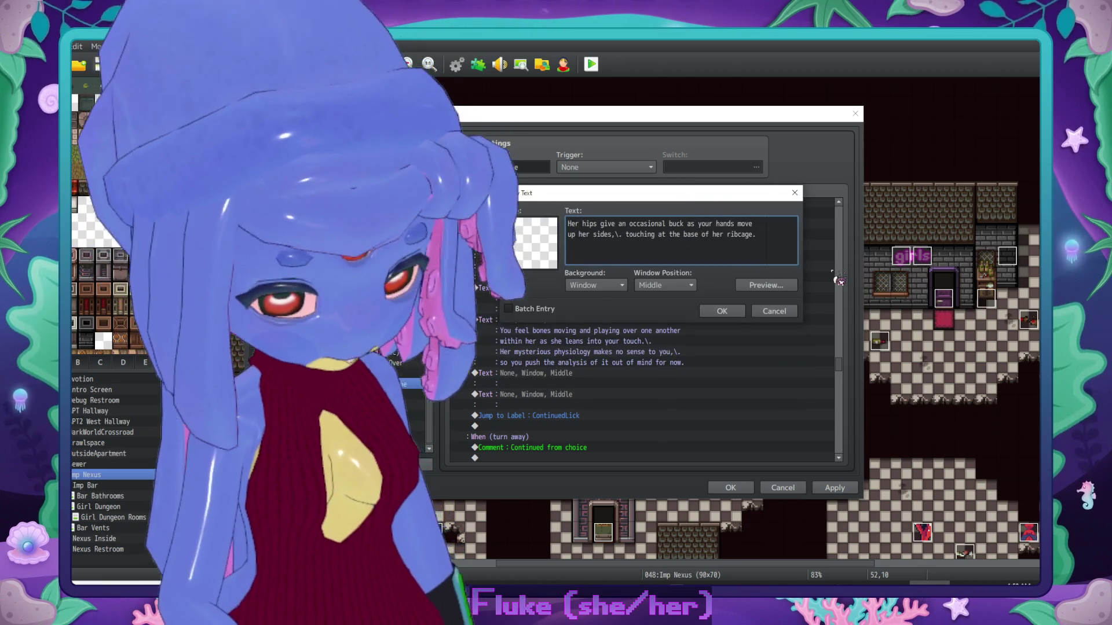
type("\\.")
key("Return")
type("It feels layered ")
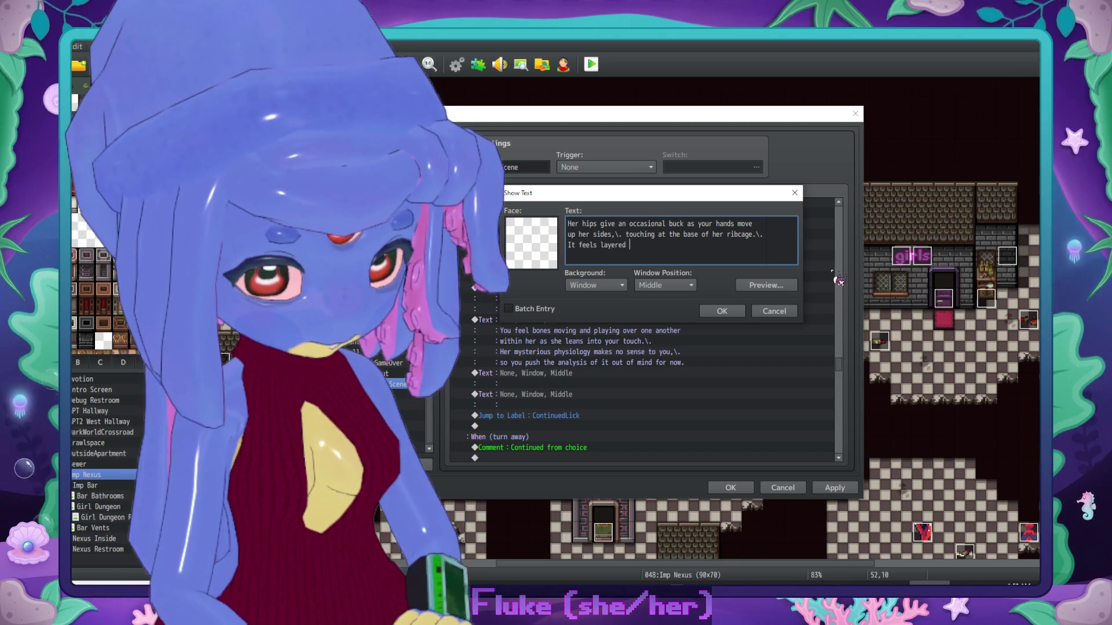
type("in a curious way")
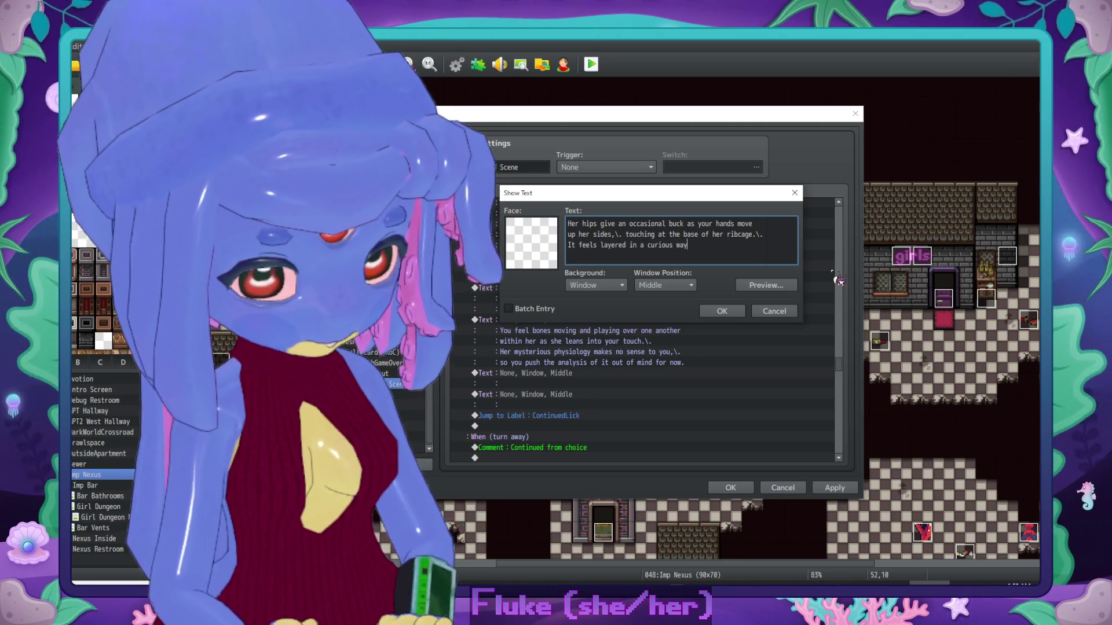
type(",\\. like she has more")
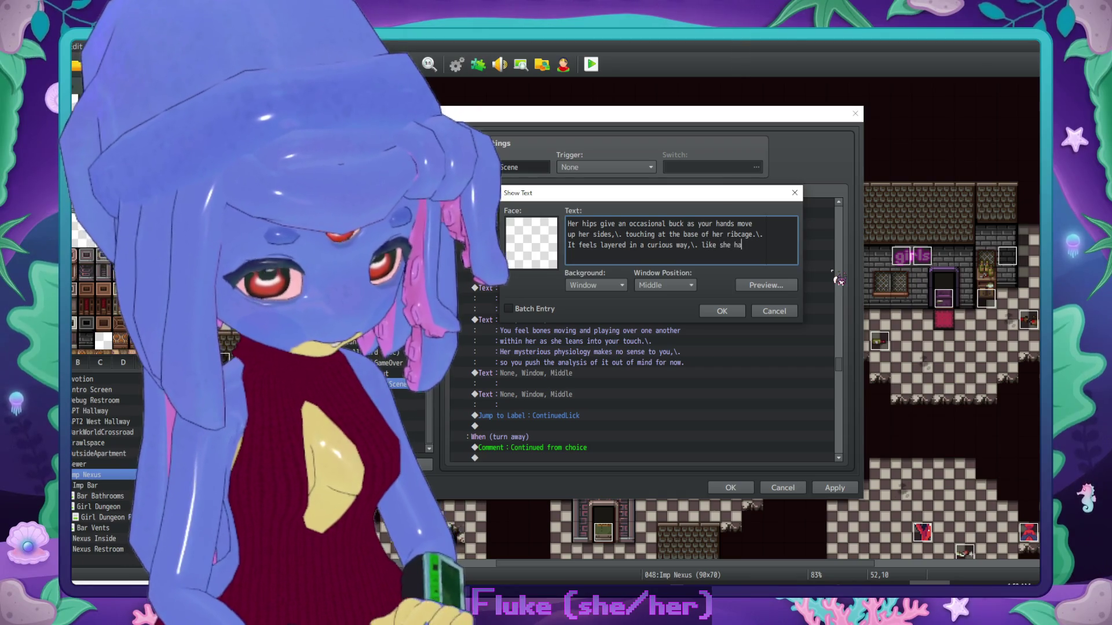
key("Return")
type("than one")
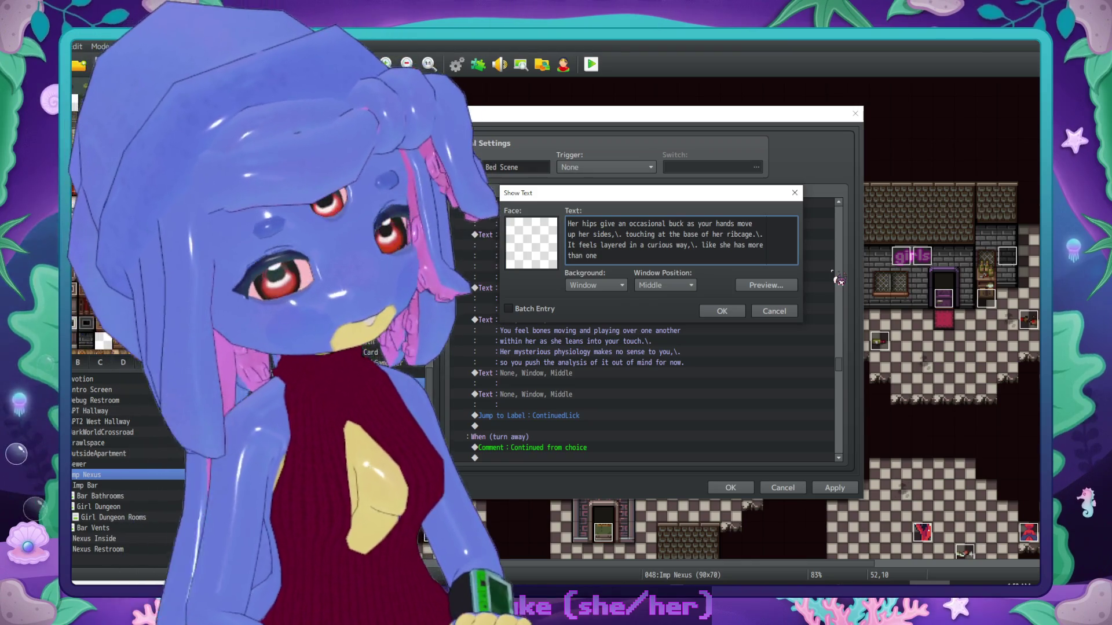
type(" set of ribs.")
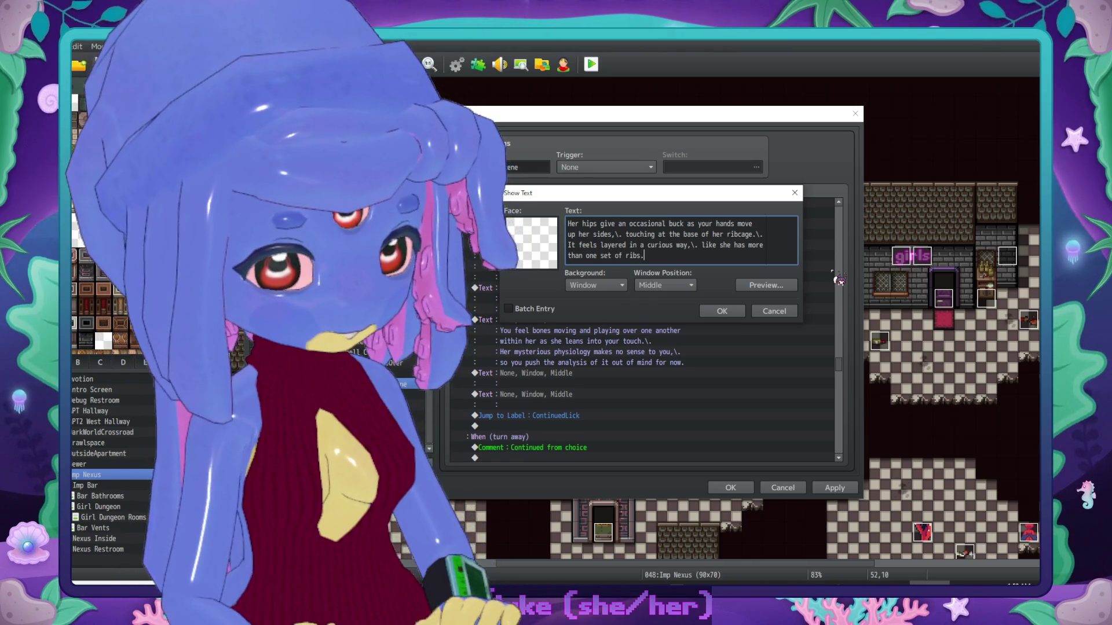
left_click(725, 312)
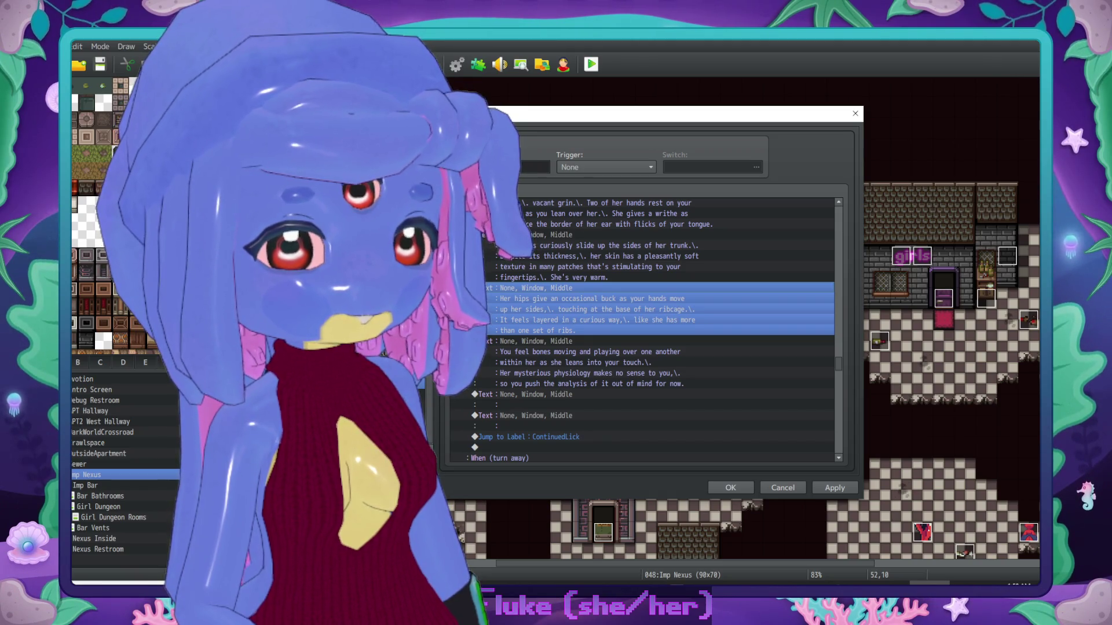
key("alt+Tab")
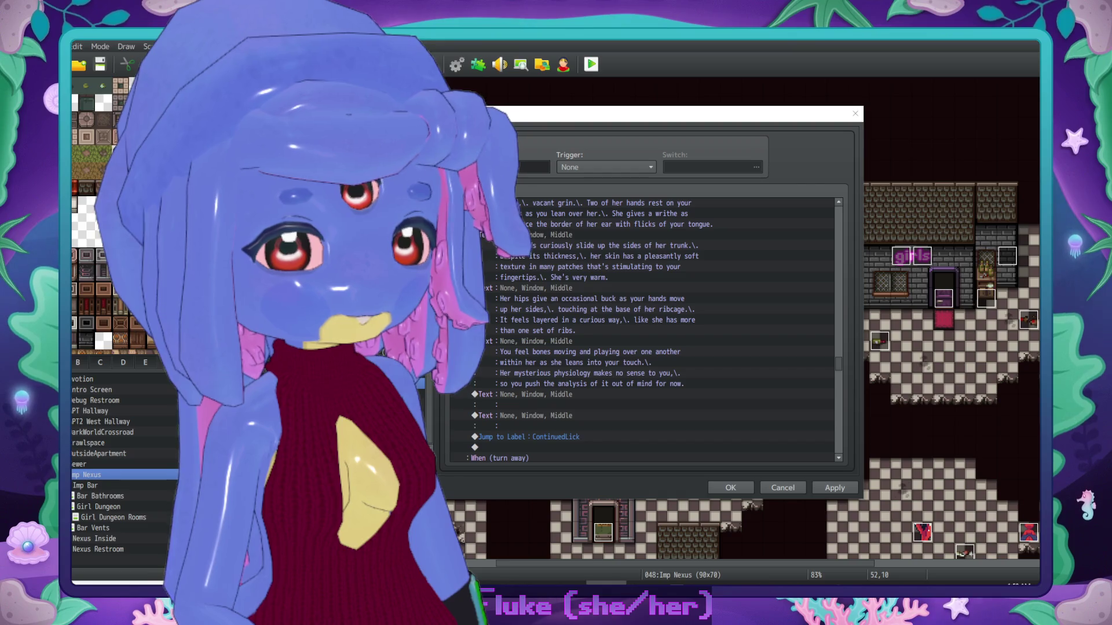
Step: Begin a new message: every shift of her body comes with a thick, soft pulse from her tendril
double_click(553, 406)
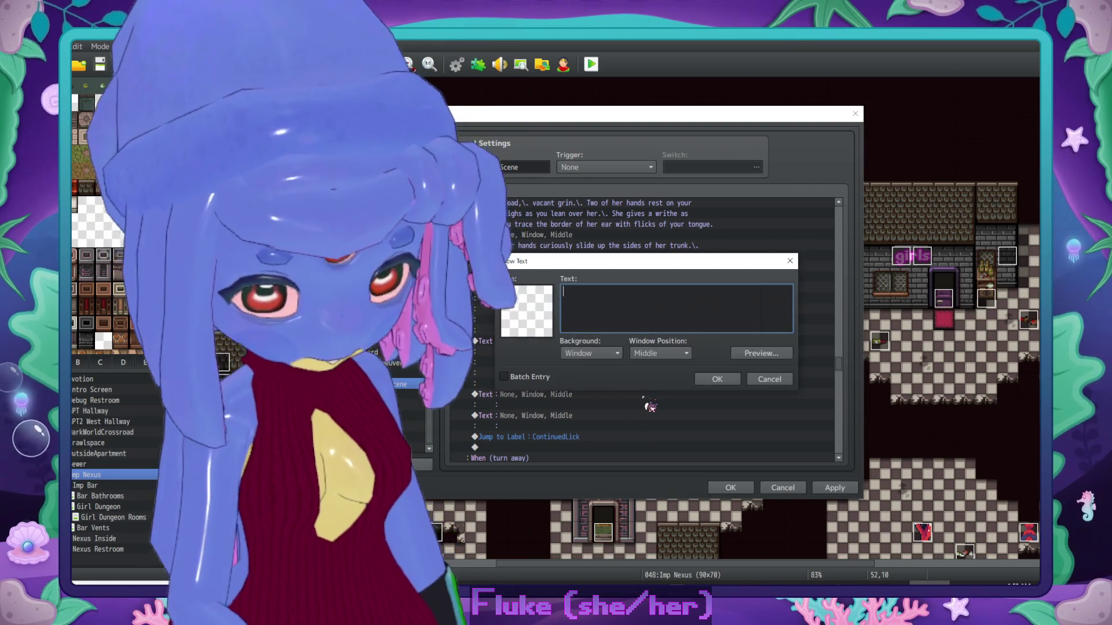
type("Every ")
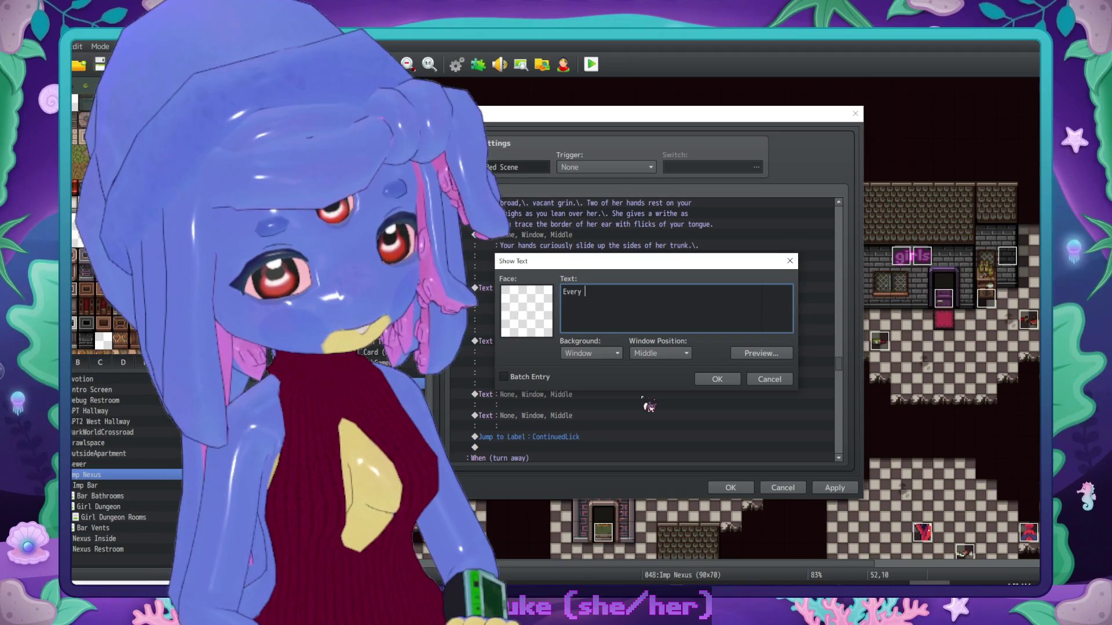
type("shift of her body is accompanied byu")
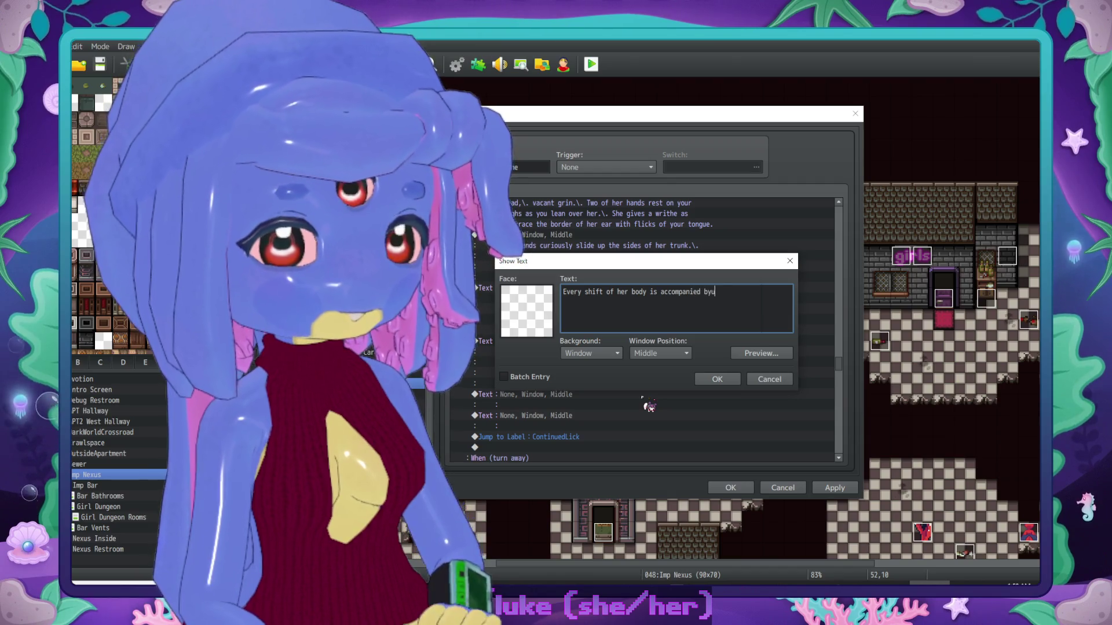
key("BackSpace")
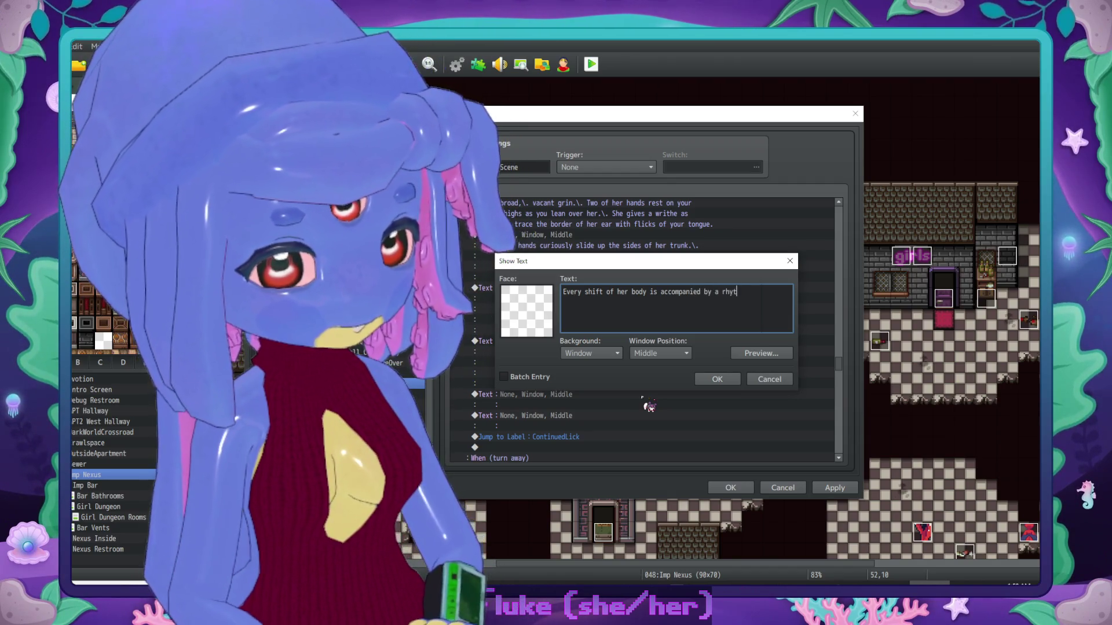
key("Return")
type("pu")
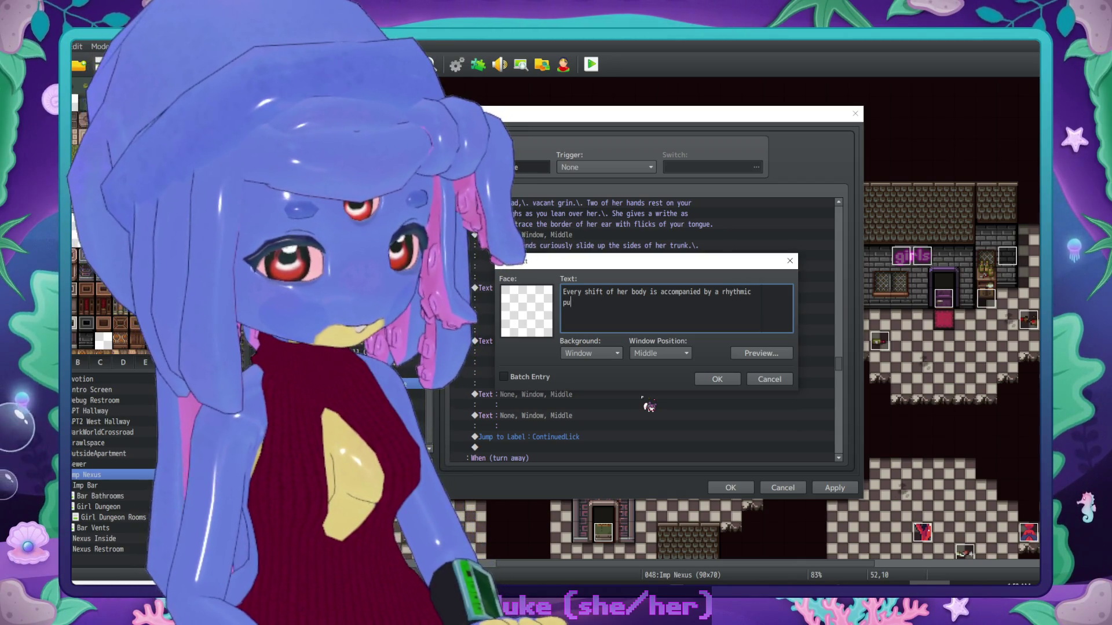
type("sle frome from her")
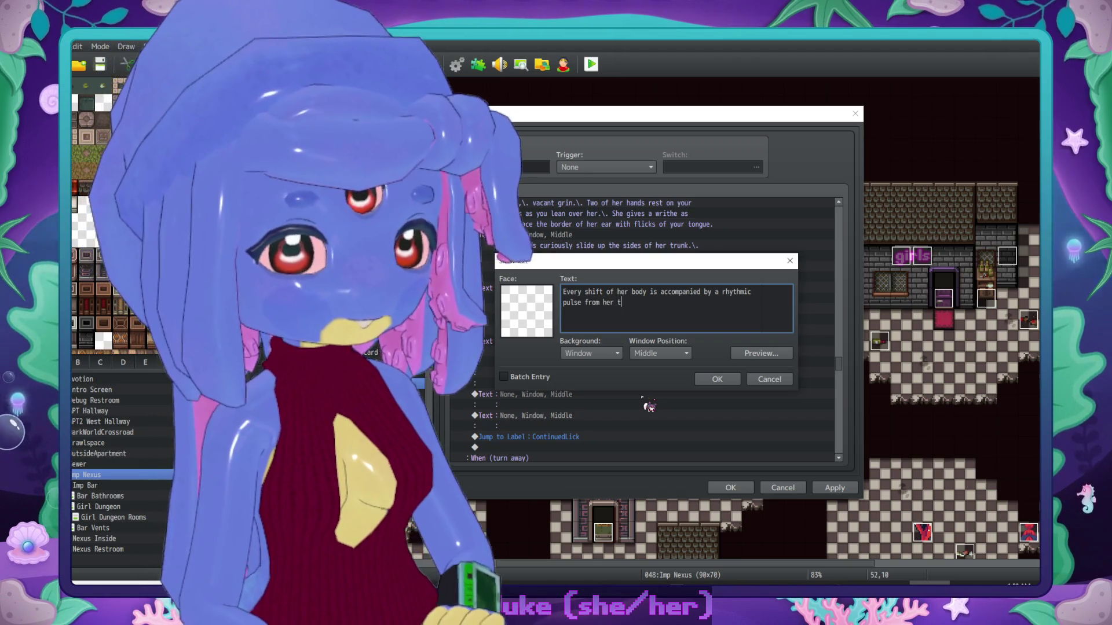
type("tendril.\\. I")
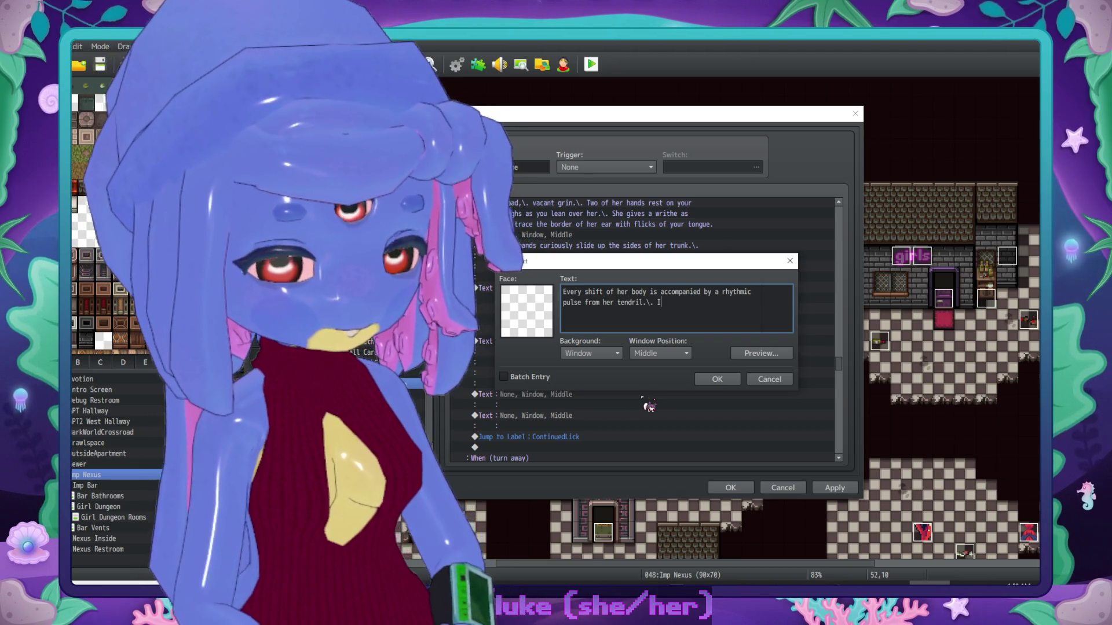
type("t feels thick a")
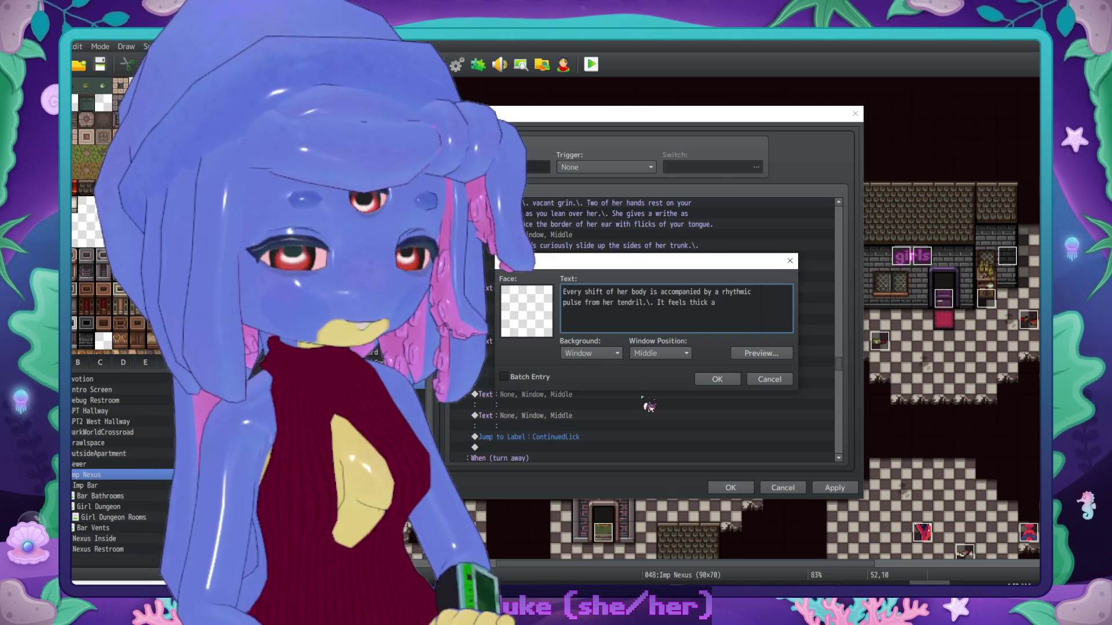
type("nd sos it pre")
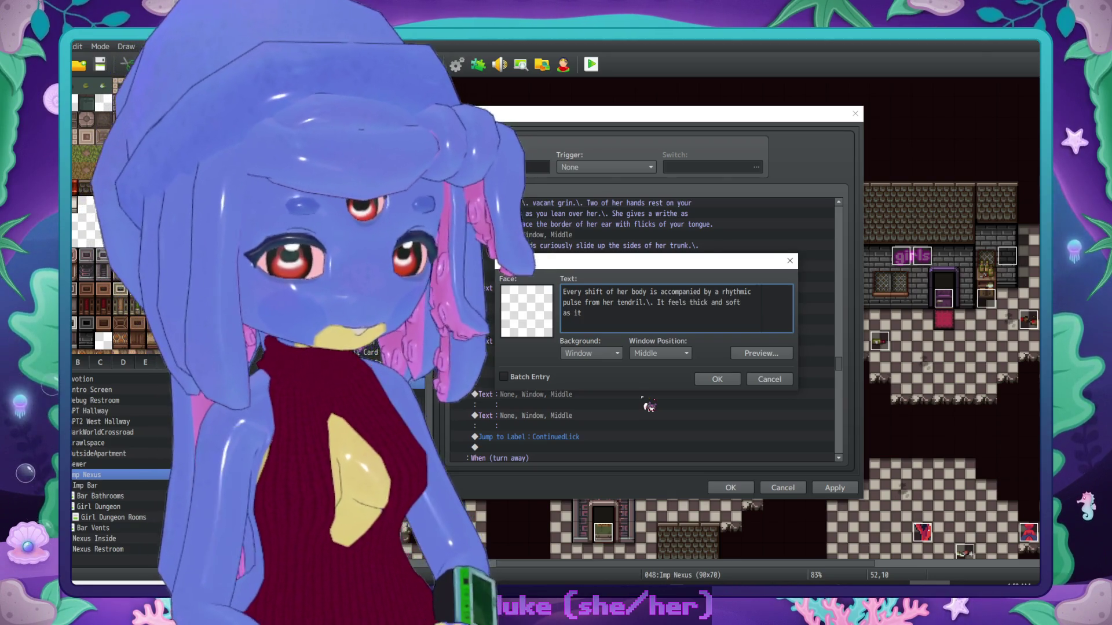
type("d against")
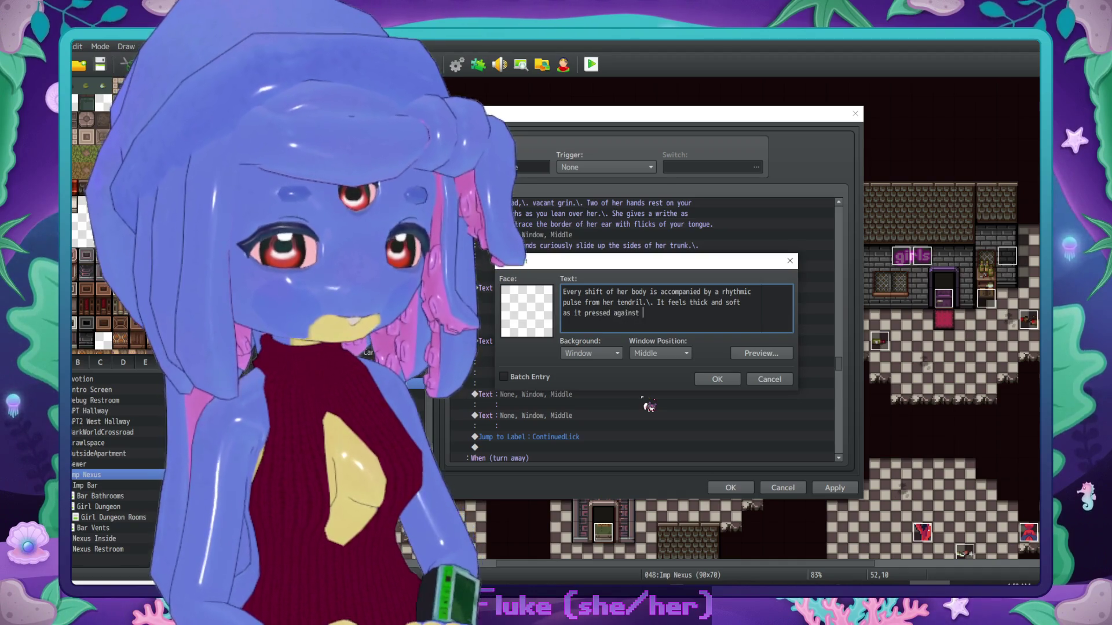
type("ut you fr")
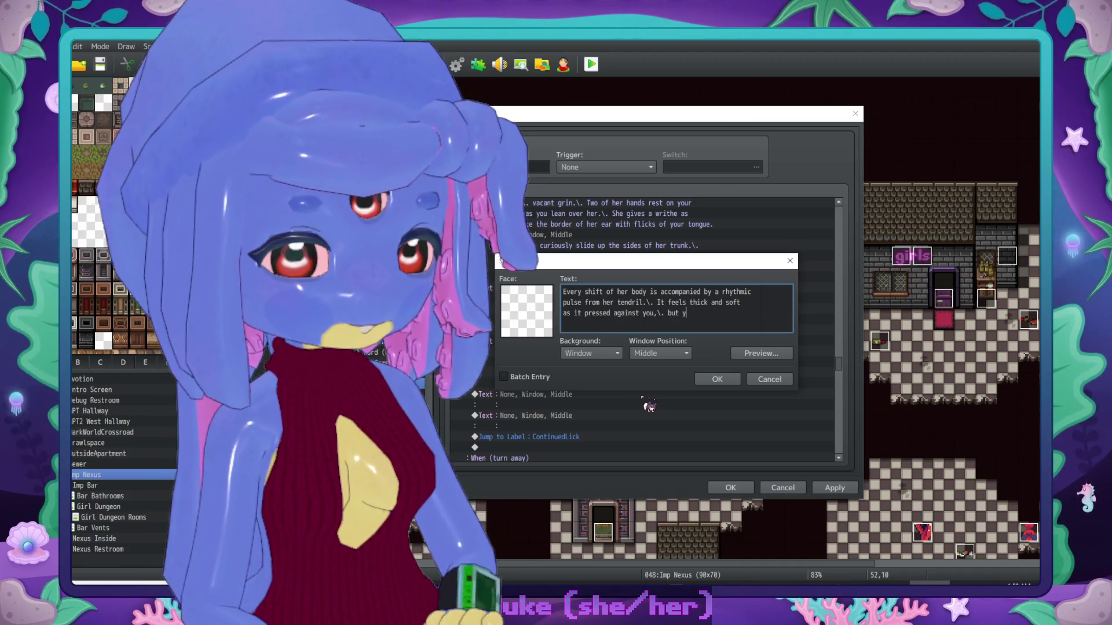
key("BackSpace")
type("eel it")
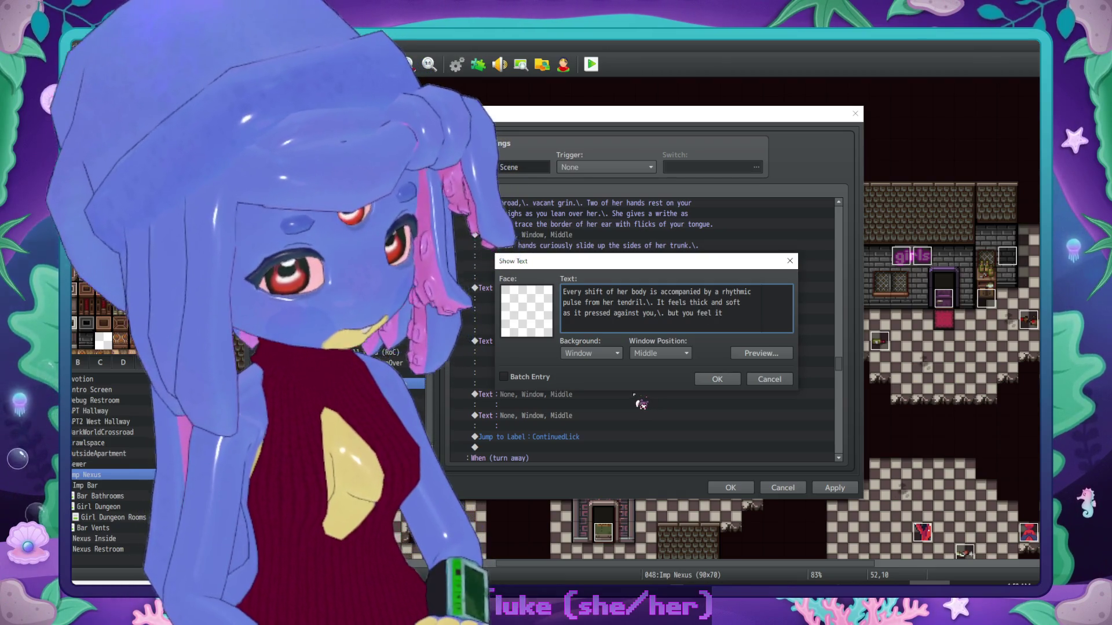
Step: Finish the tendril message with the surface growing more slippery with fluid as you tease her aggressively
key("BackSpace")
key("BackSpace")
key("BackSpace")
type("and")
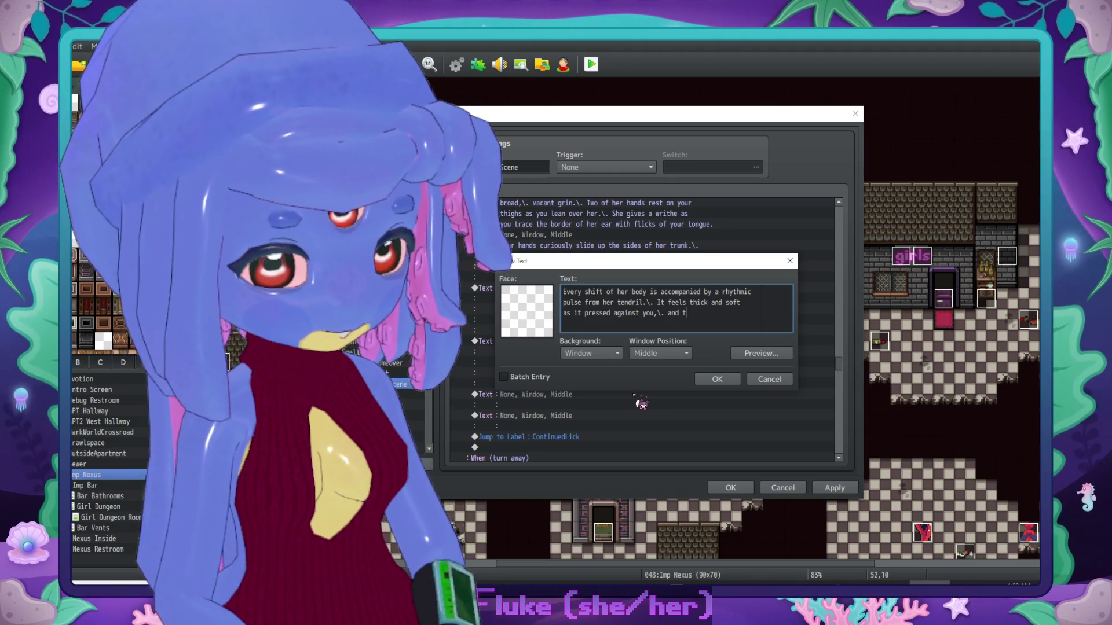
type("he amou")
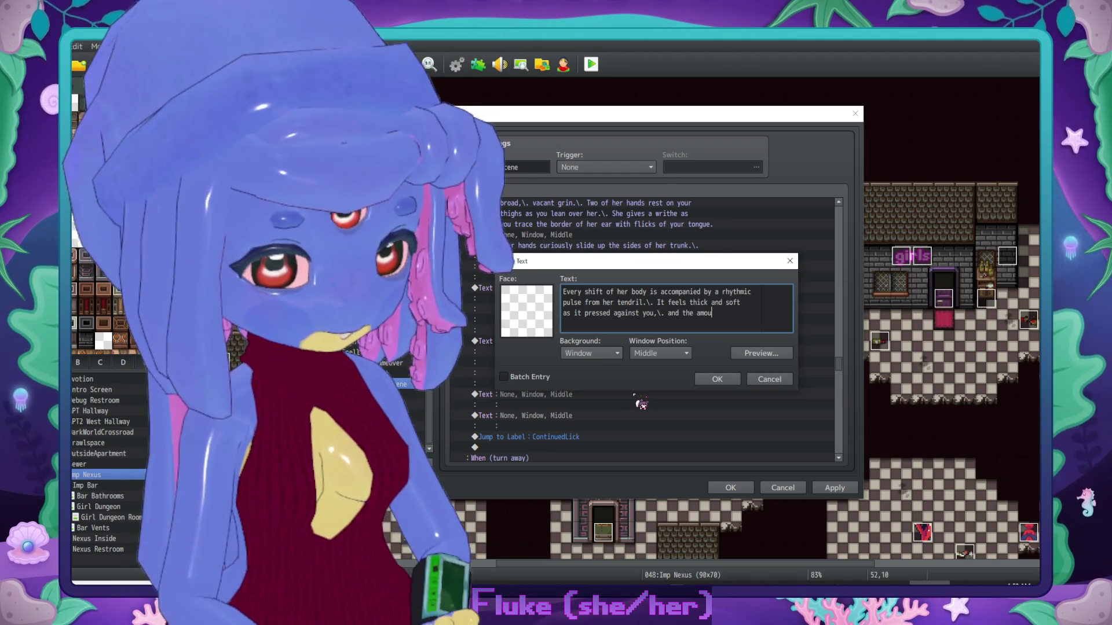
type("nt of fluid")
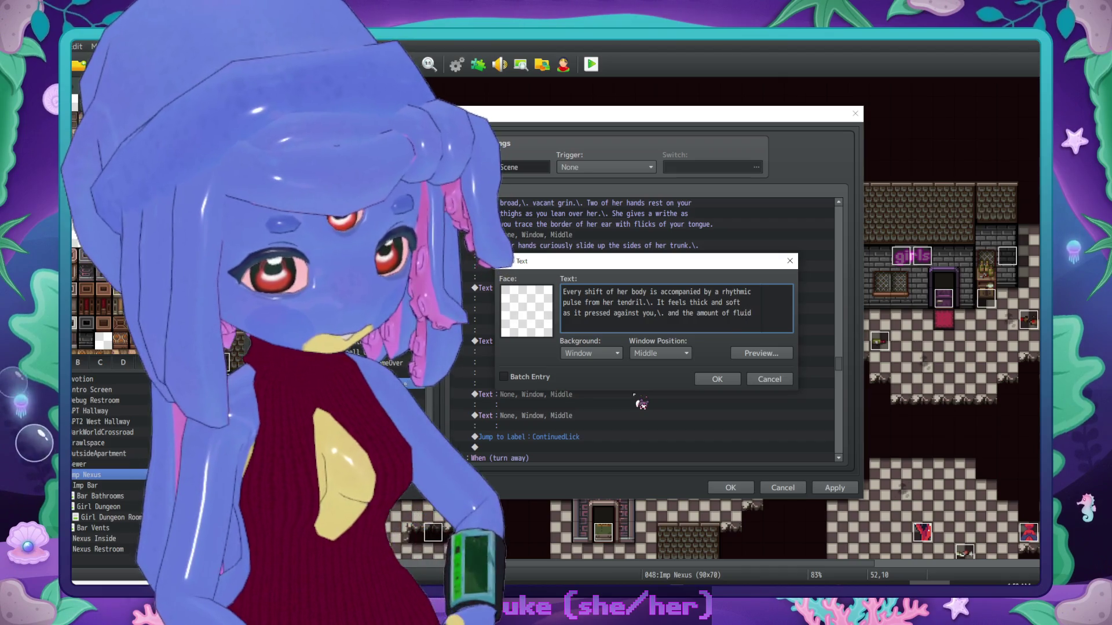
key("Return")
type("i")
key("BackSpace")
key("BackSpace")
key("BackSpace")
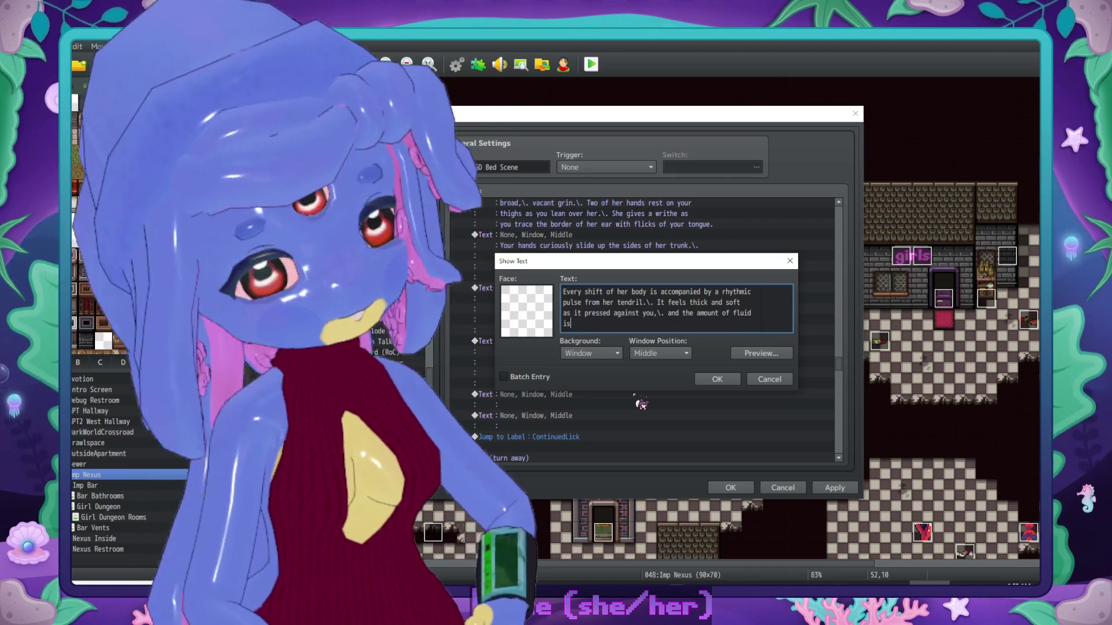
type("id")
key("Return")
type("seems to be")
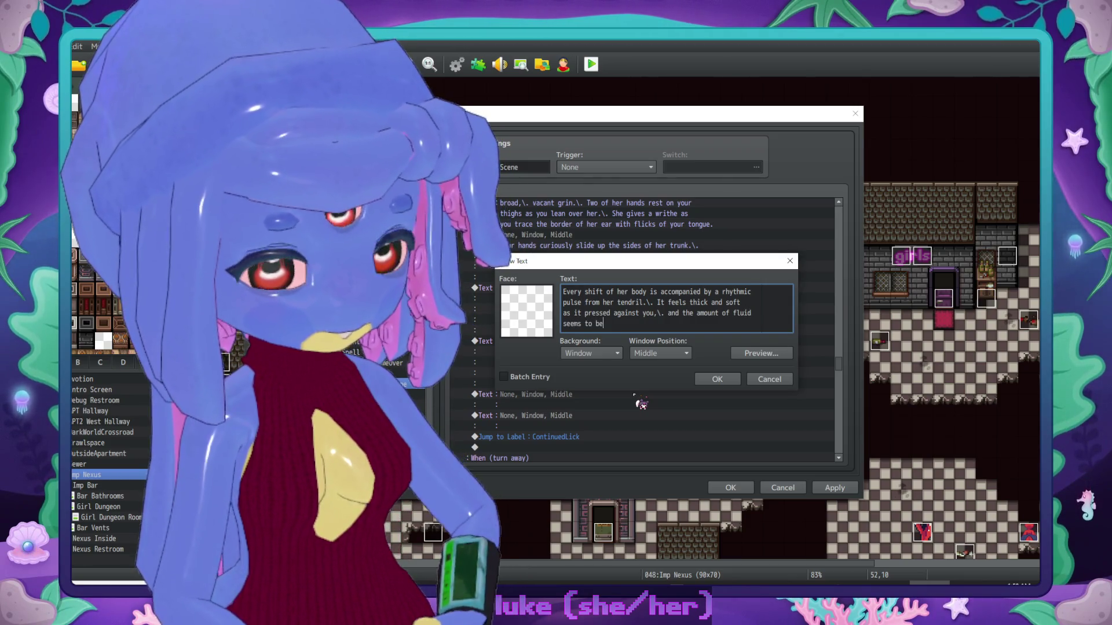
type(" increasing.")
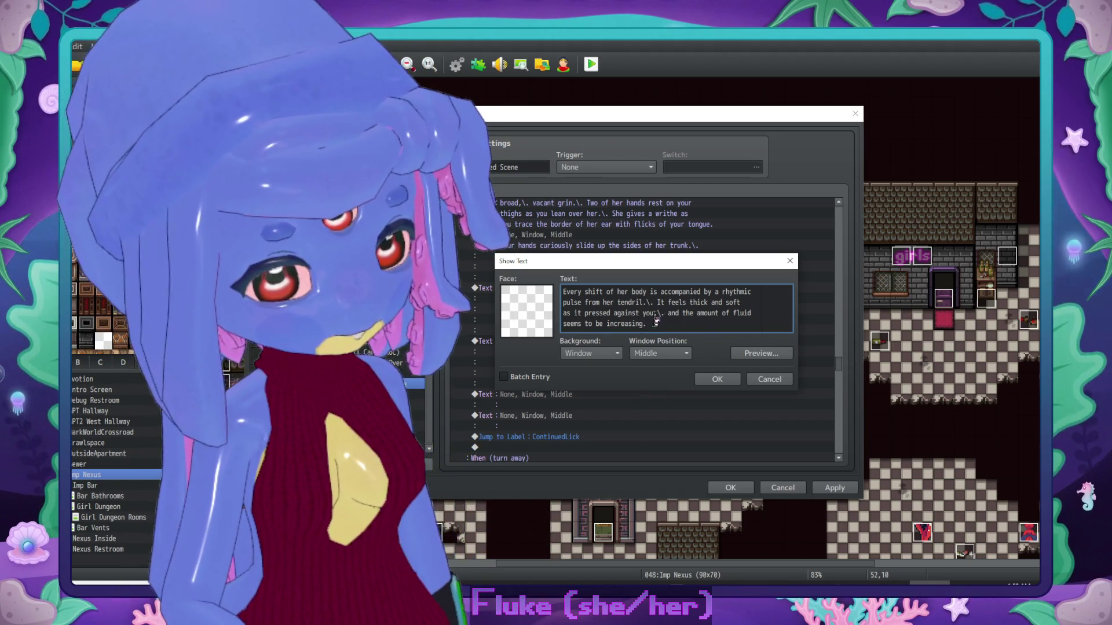
left_click_drag(645, 325, 654, 313)
key("BackSpace")
type("\\. t")
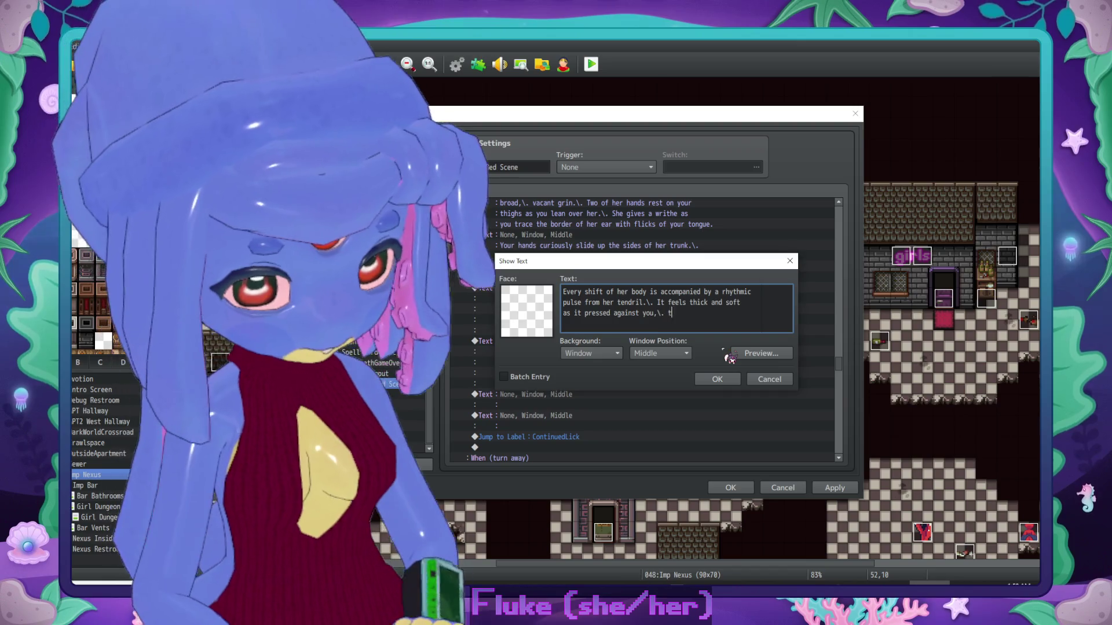
type("he surface more")
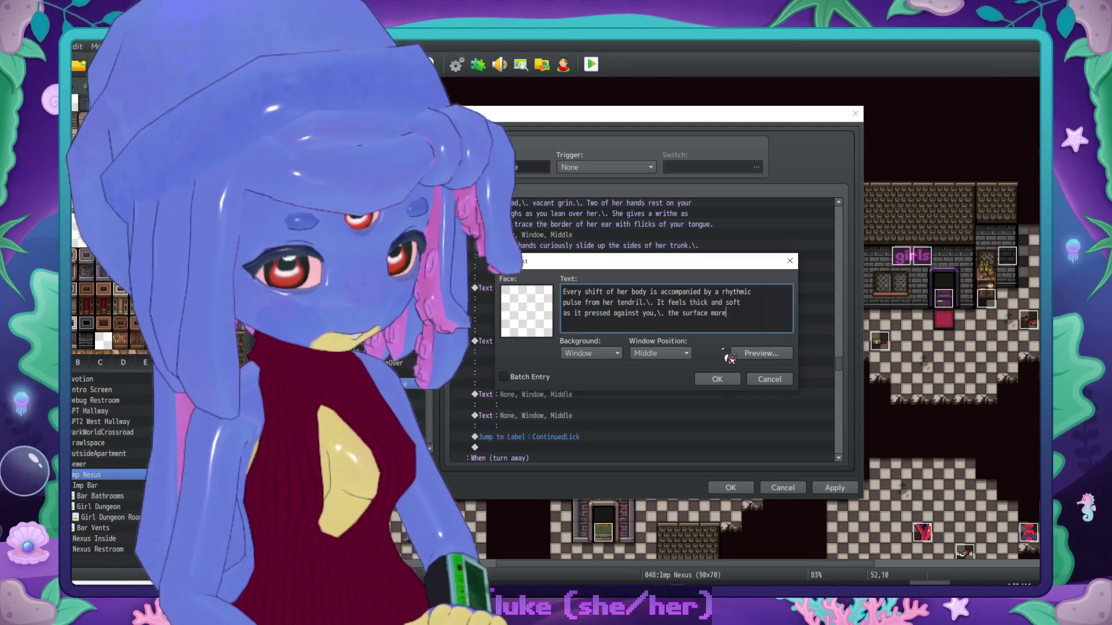
type(" slippery")
key("Return")
type("wi")
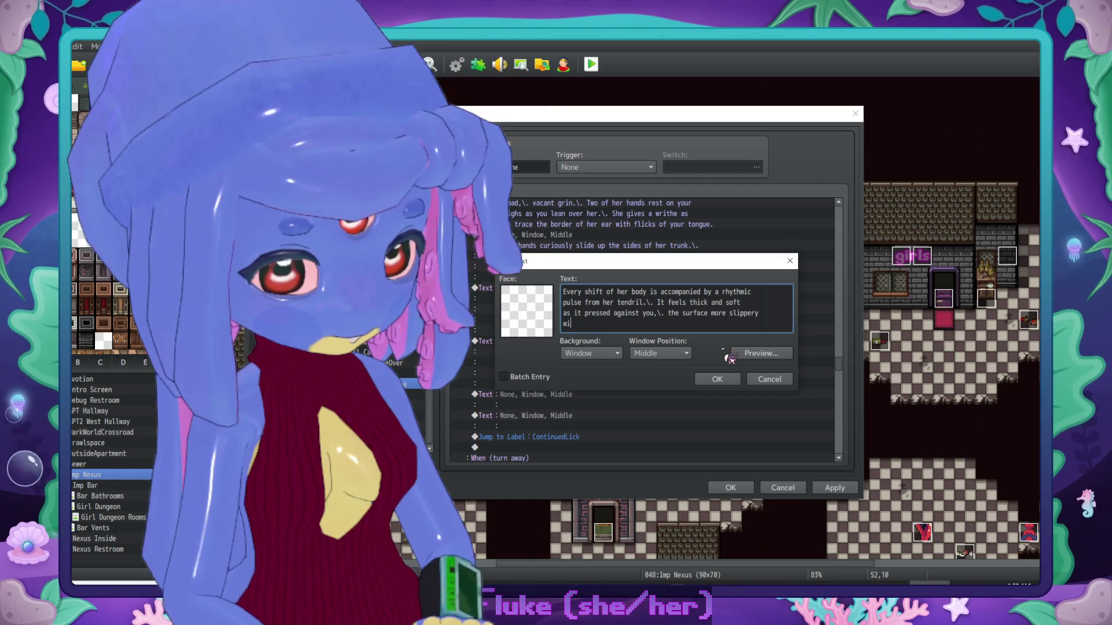
type("th fluid as yo")
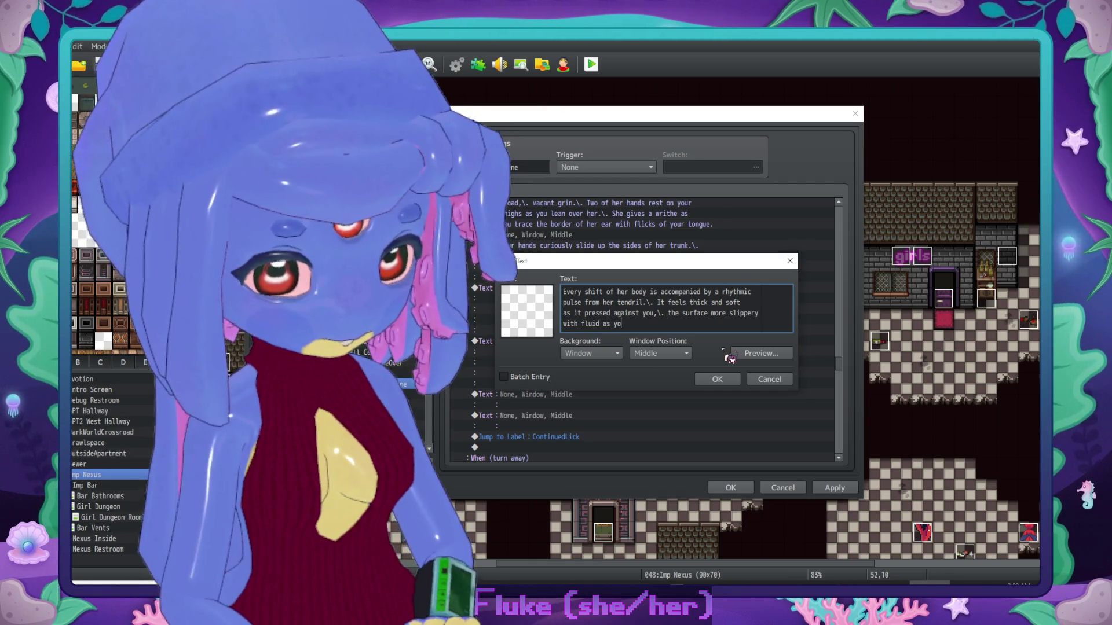
type("u tease he")
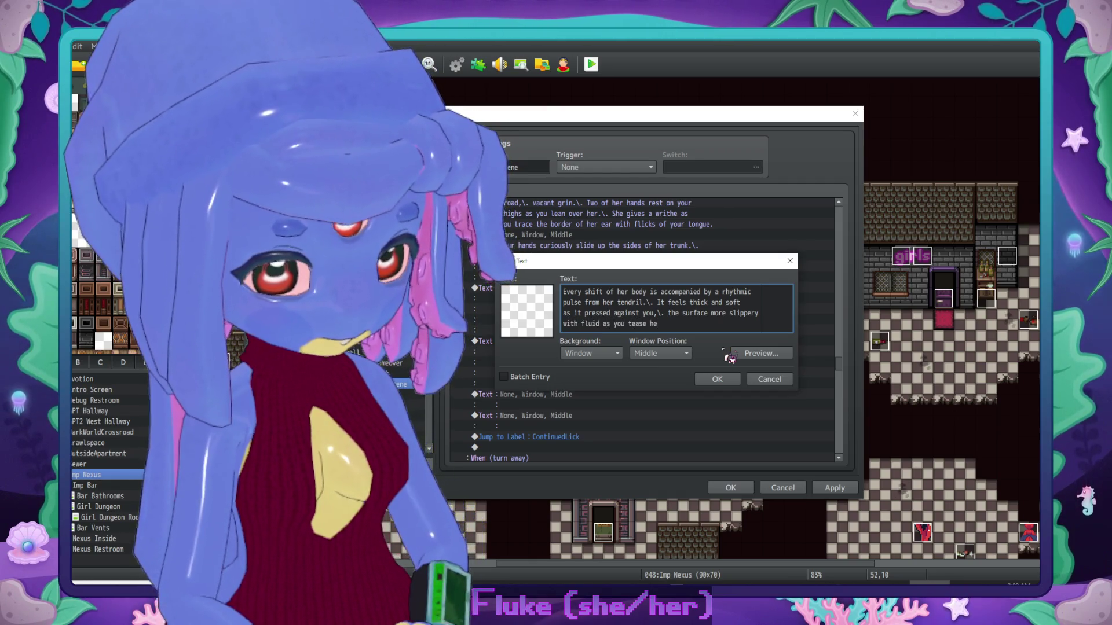
type("r aggressively.")
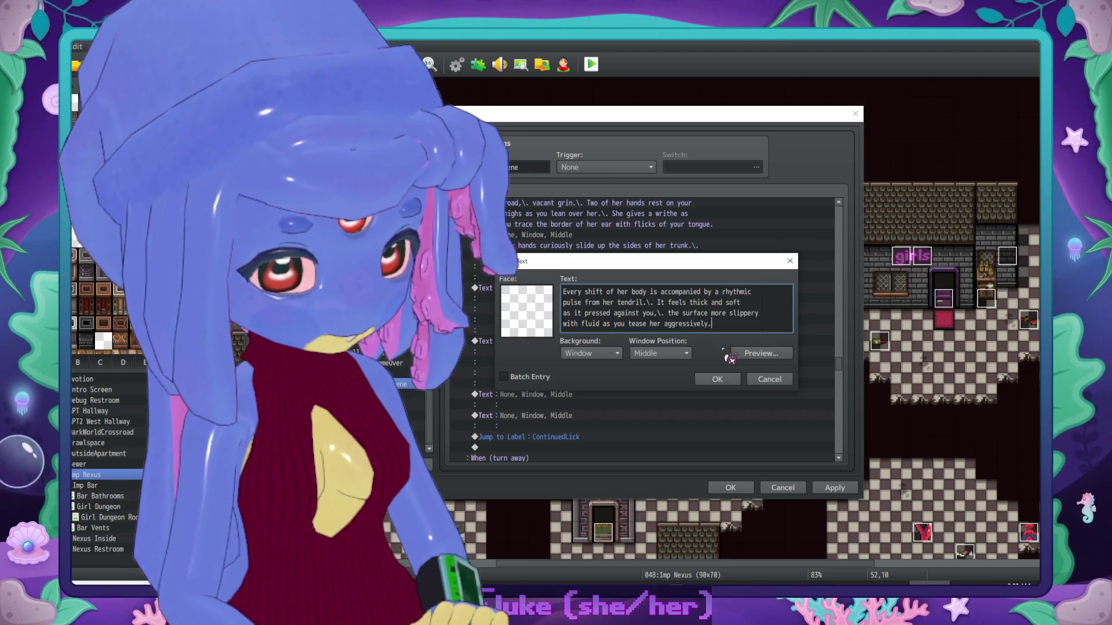
left_click(713, 379)
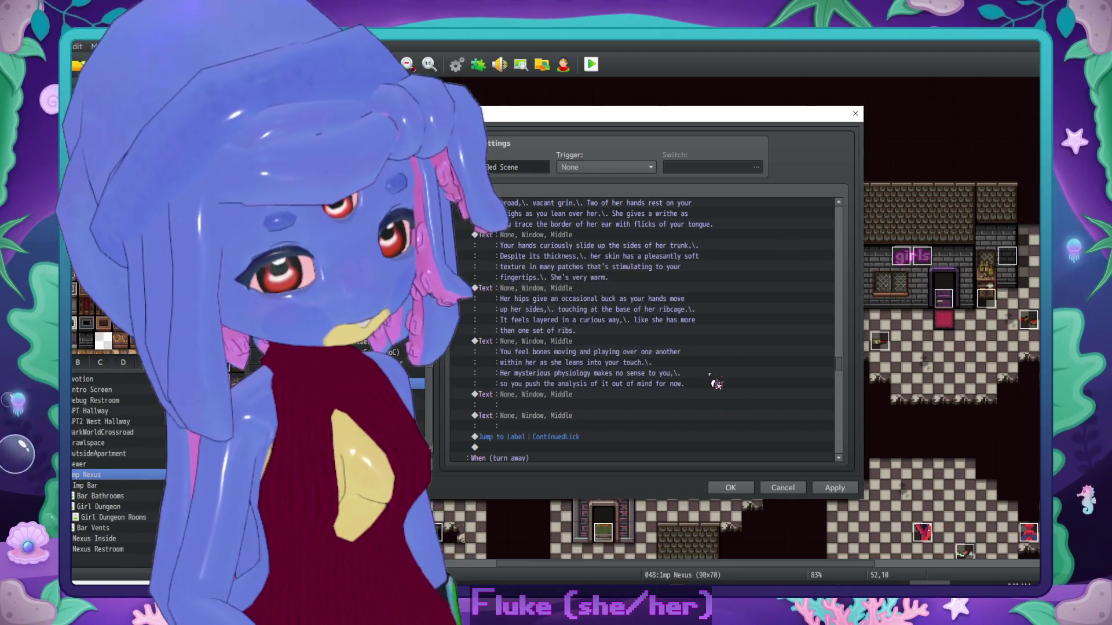
scroll(665, 347, "down", 2)
Step: Paste four more blank Show Text entries below the tendril narration
left_click(615, 389)
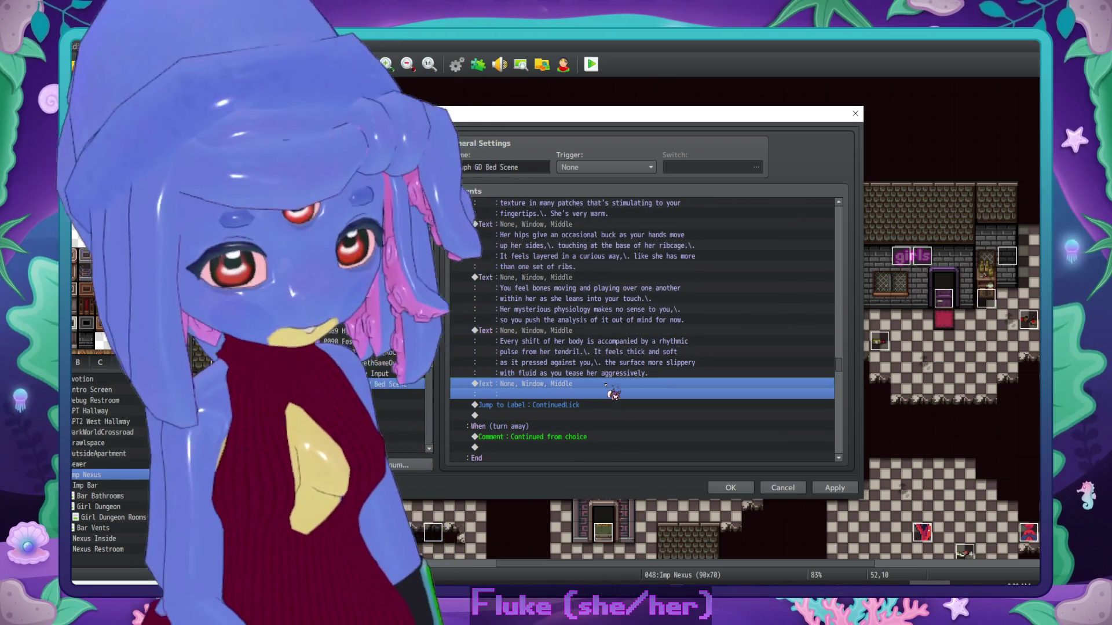
left_click(614, 403)
key("ctrl+v")
key("ctrl+v")
key("ctrl+v")
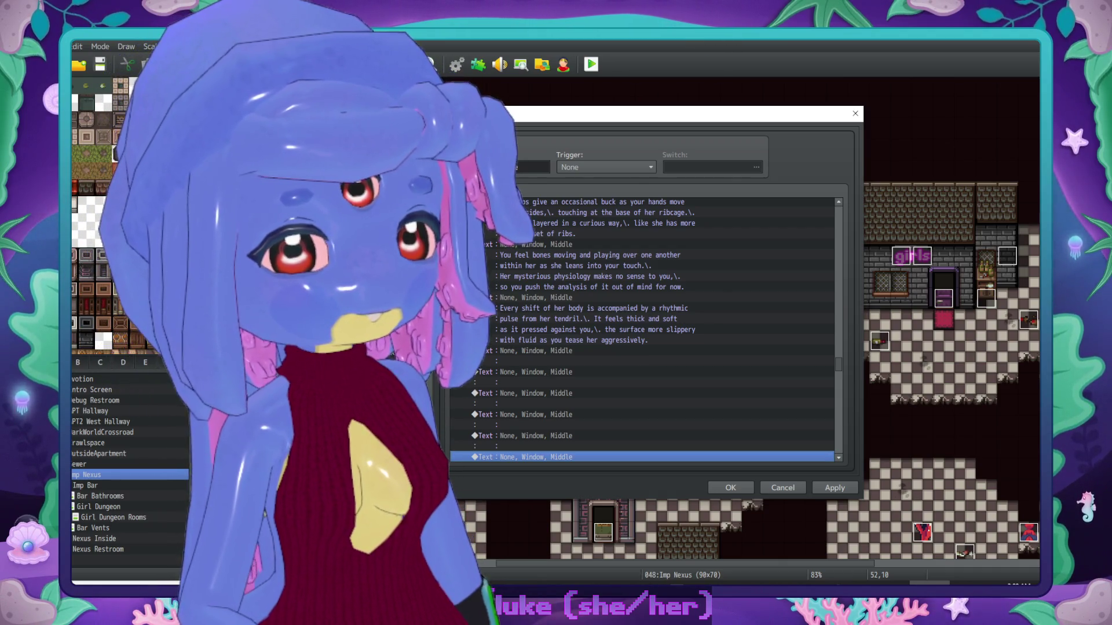
scroll(606, 330, "down", 2)
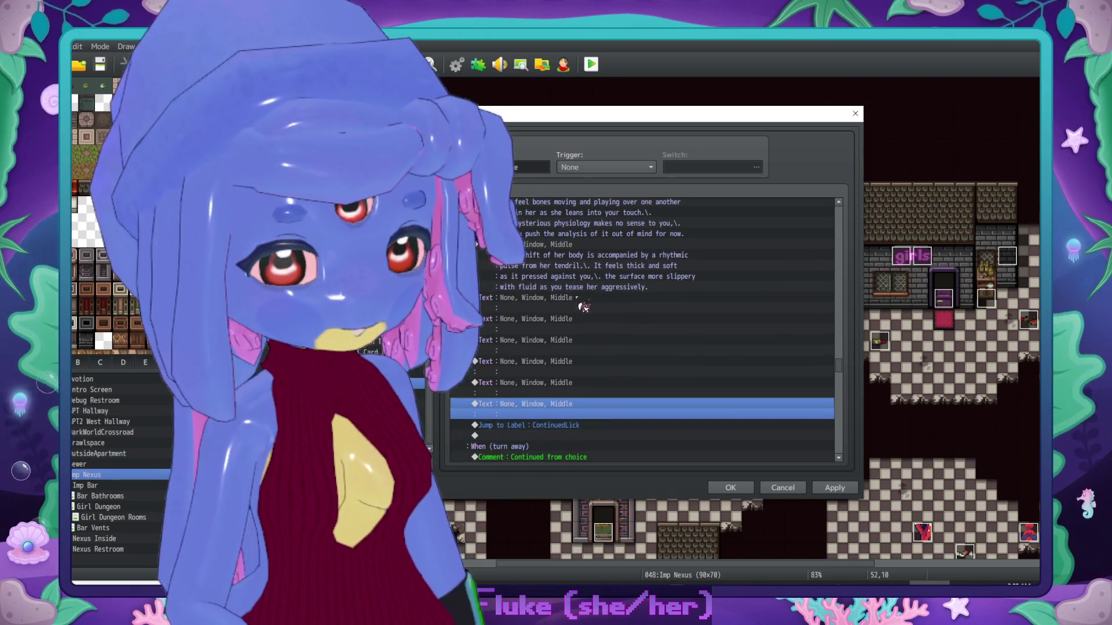
Step: Start the last blank entry's narration line: "Sluph is gasping loudly a"
double_click(728, 365)
type("Sluph is")
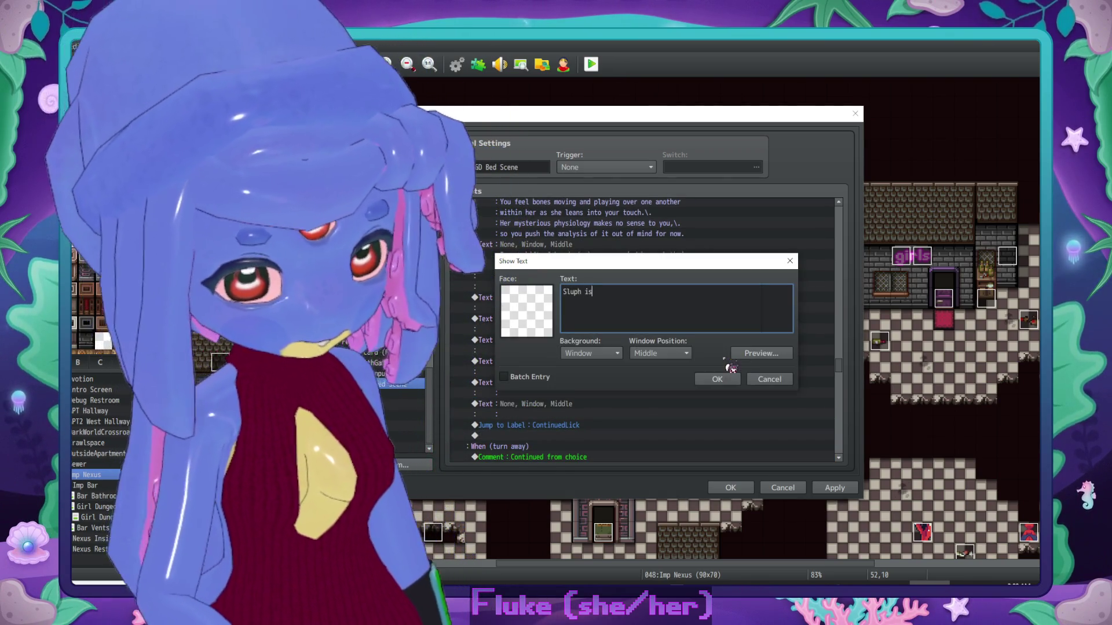
type(" gasping lous")
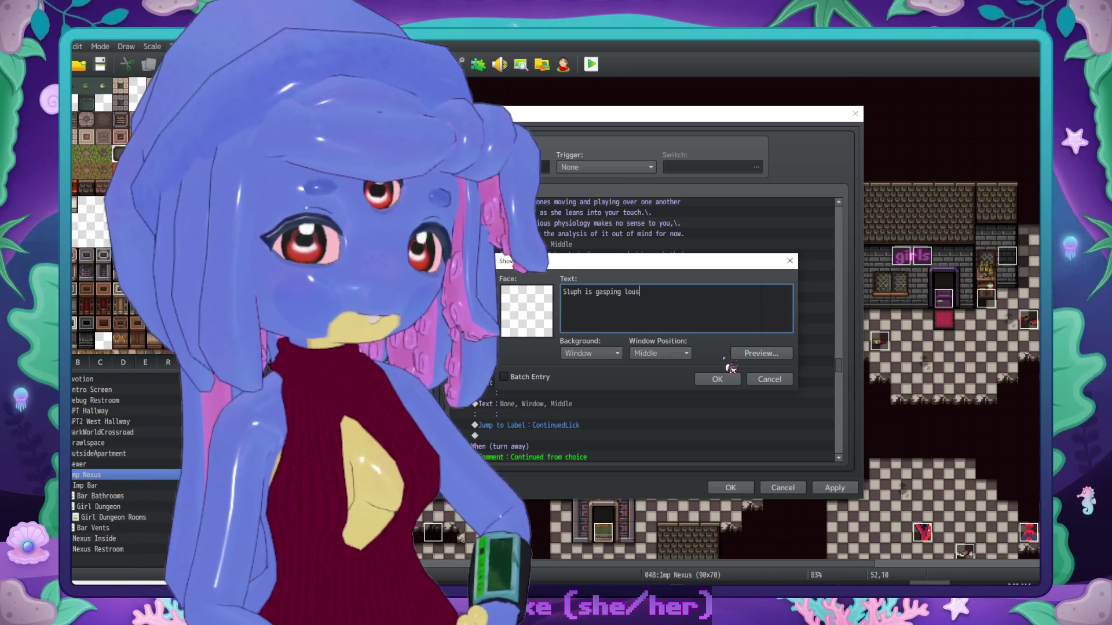
key("BackSpace")
type("dly a")
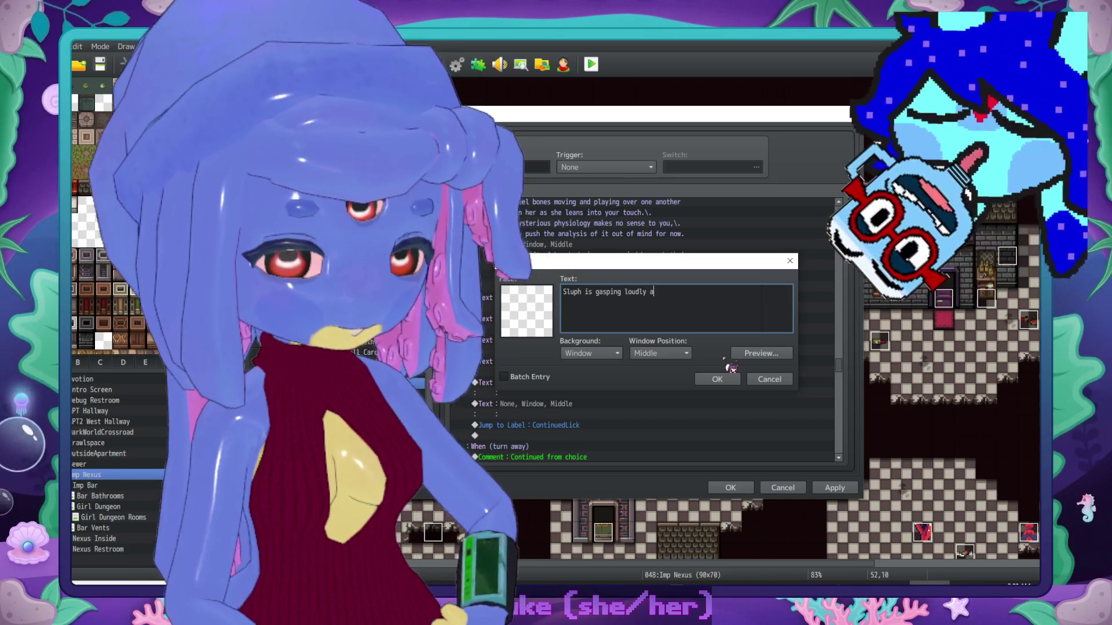
type("s you suck on her ear.\\.")
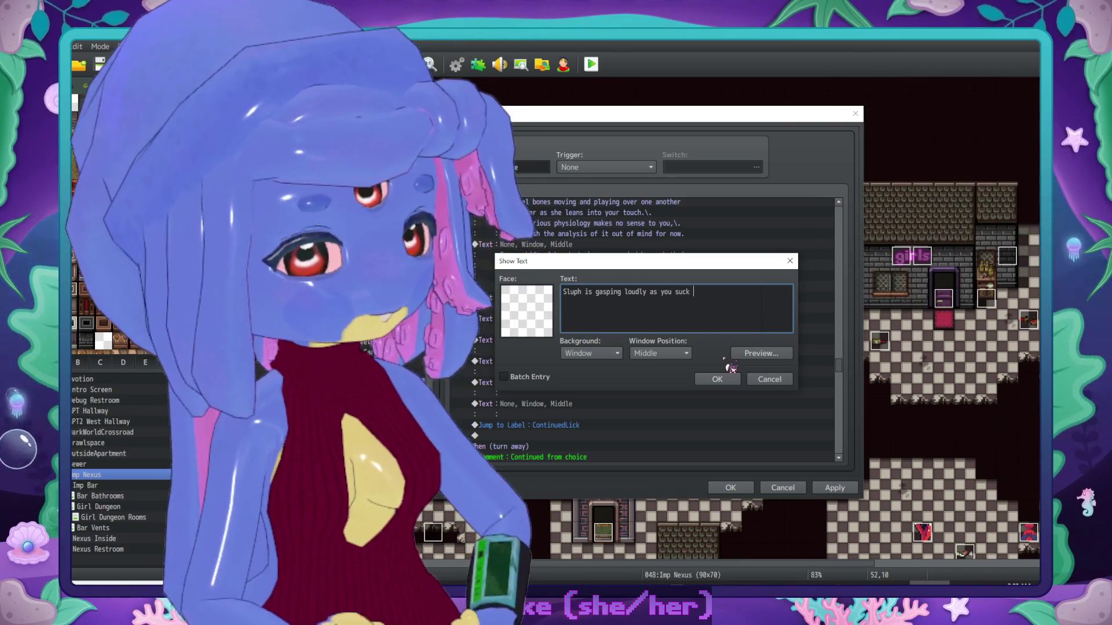
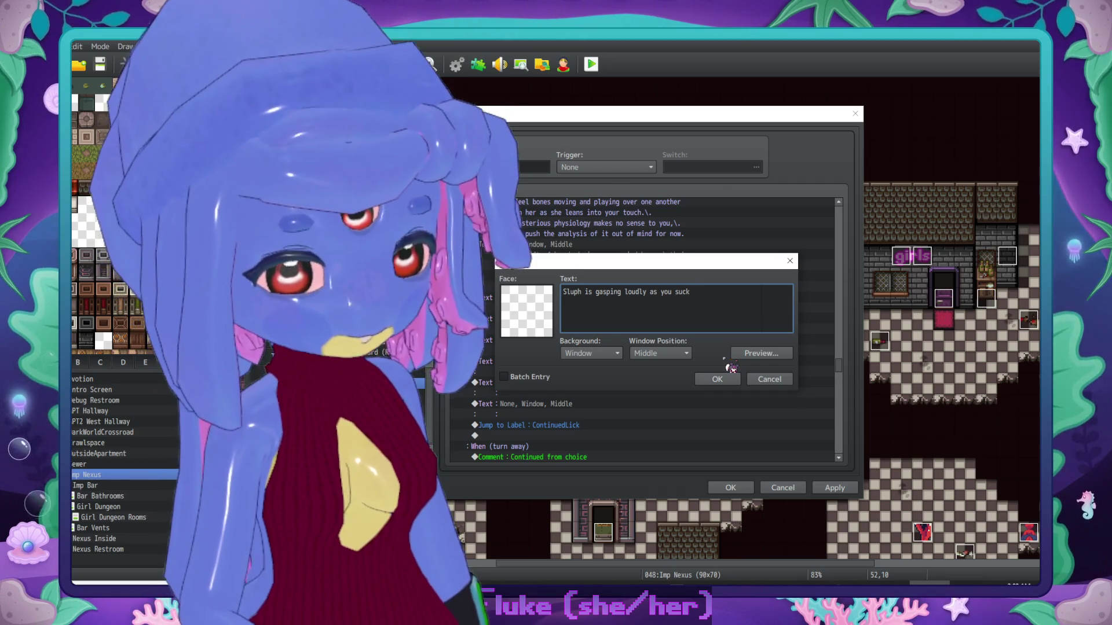
Step: Complete the four-line Sluph message ending 'continue giving it to her.' and insert it into the event
type("pm")
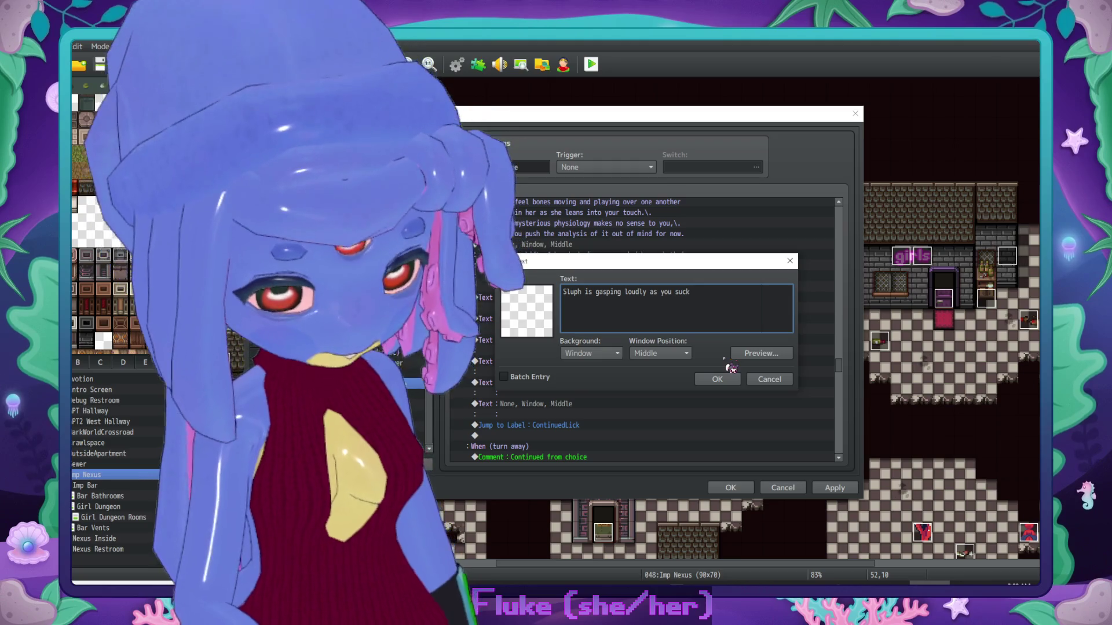
type("r.\\.")
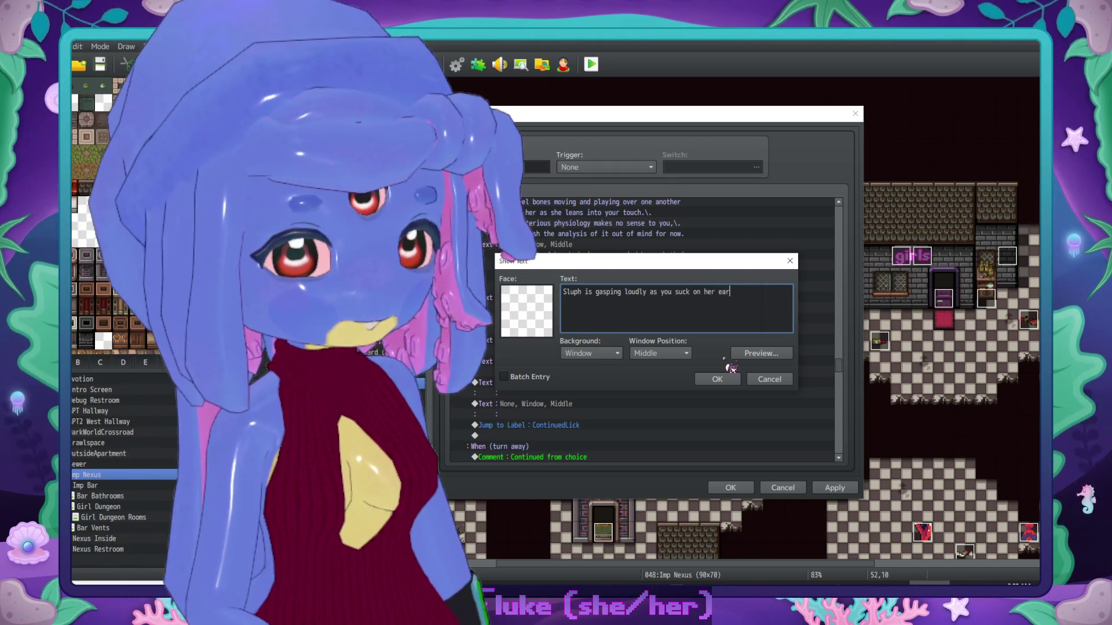
key("Return")
type("She s")
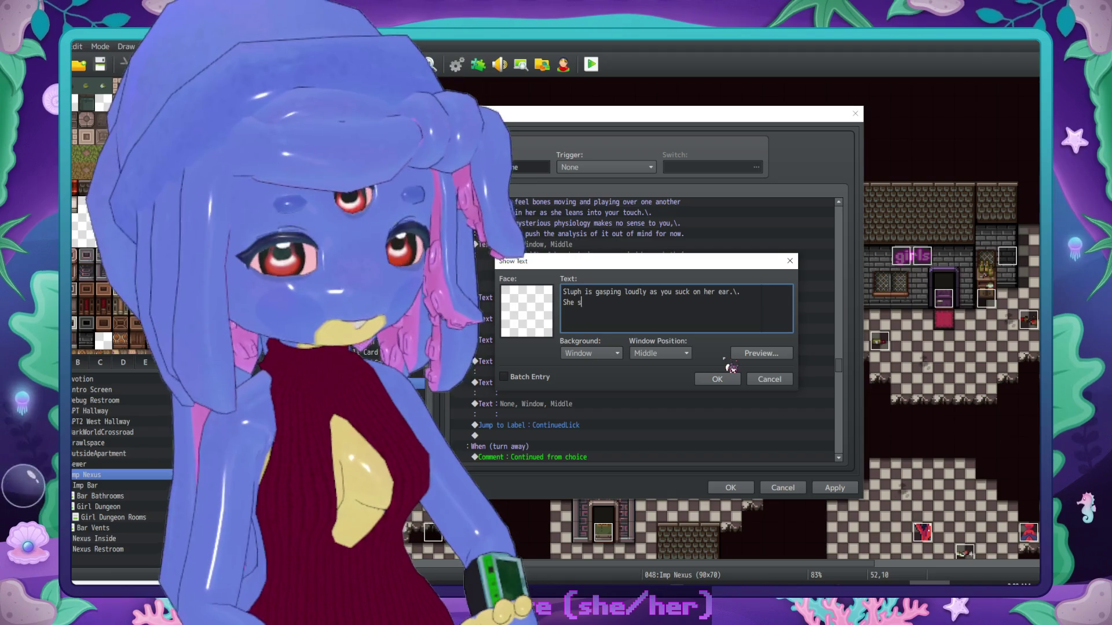
type("eems to ge")
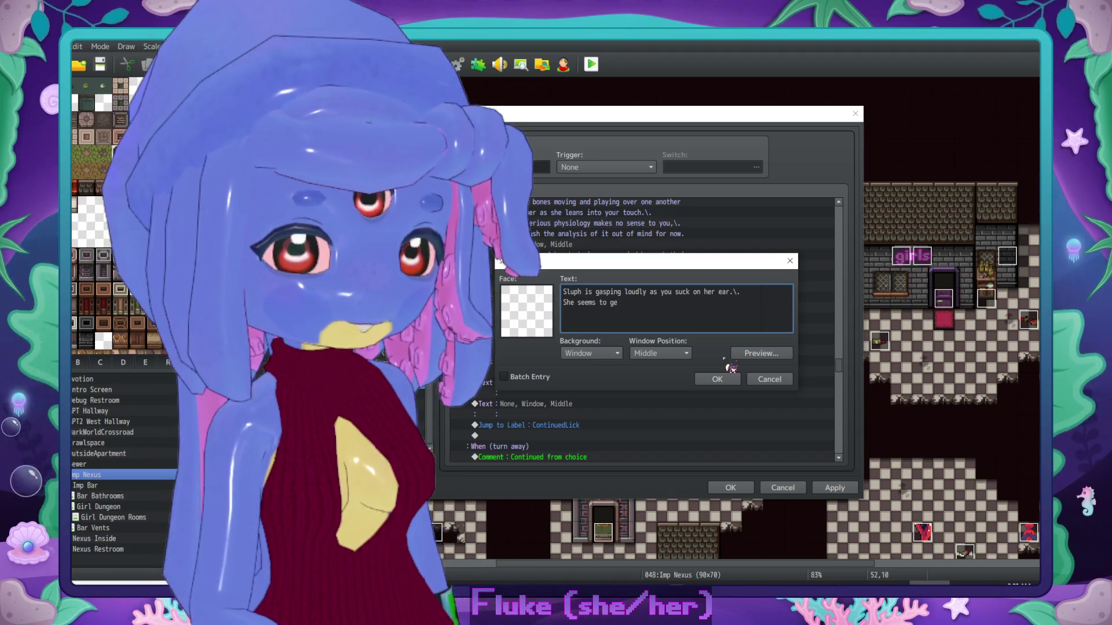
key("BackSpace")
key("BackSpace")
type("become overstimulated")
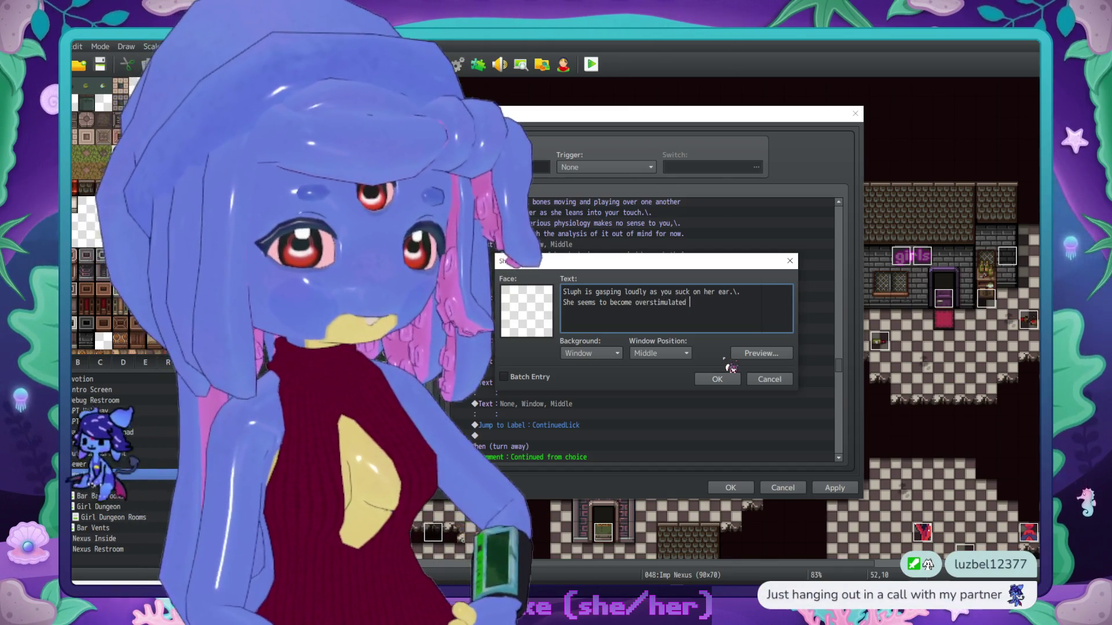
type("from the attention")
key("Return")
type("over time,\\. but you discovr")
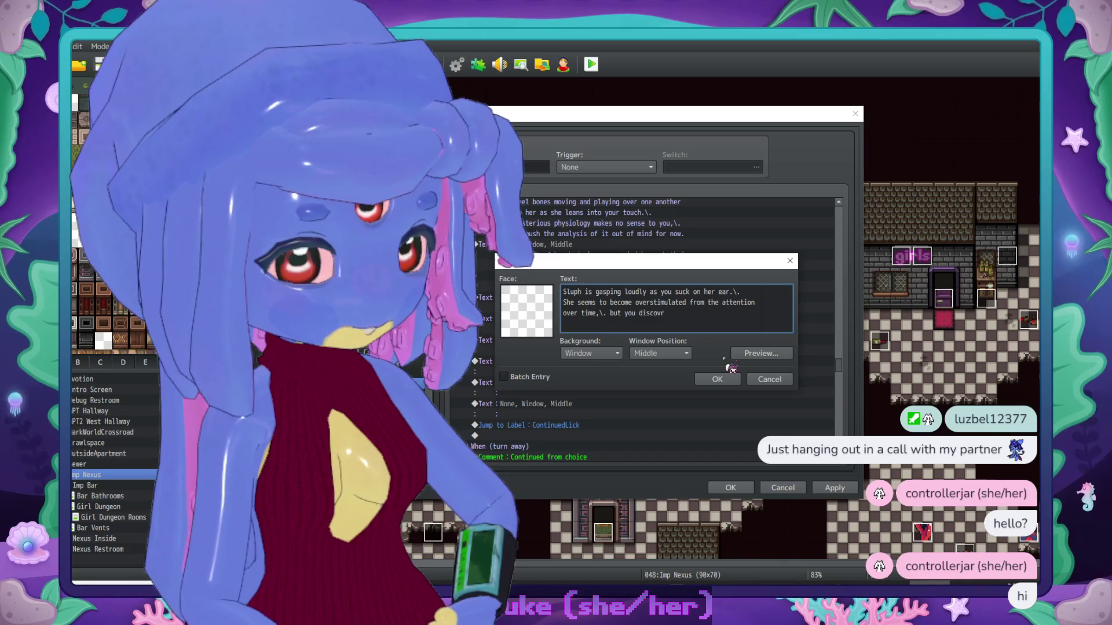
key("BackSpace")
type("er that you car")
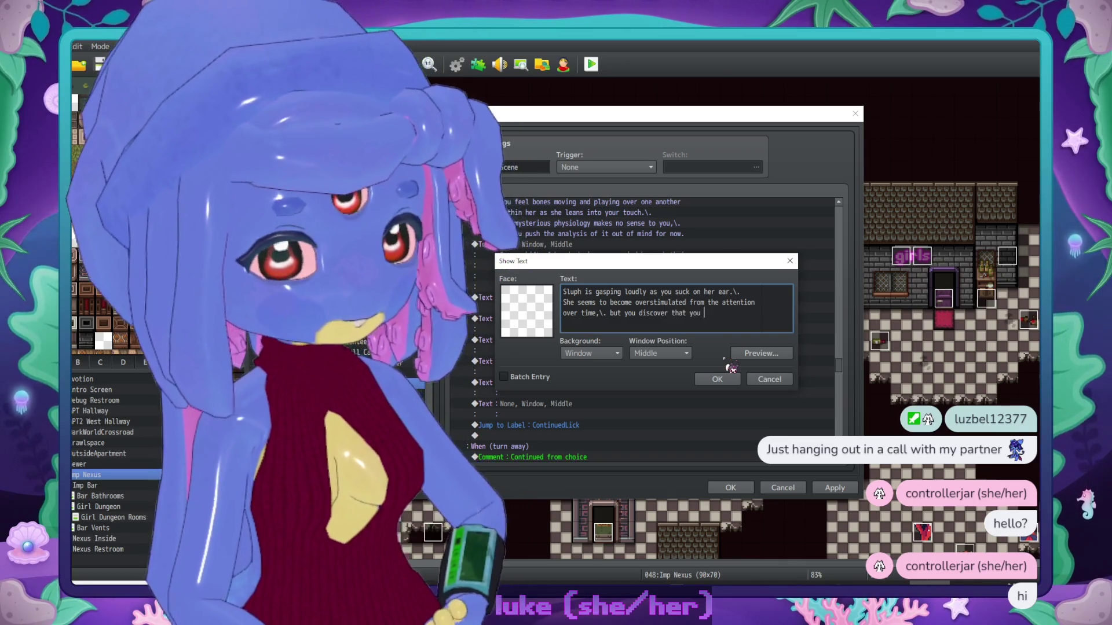
type(" to")
key("Return")
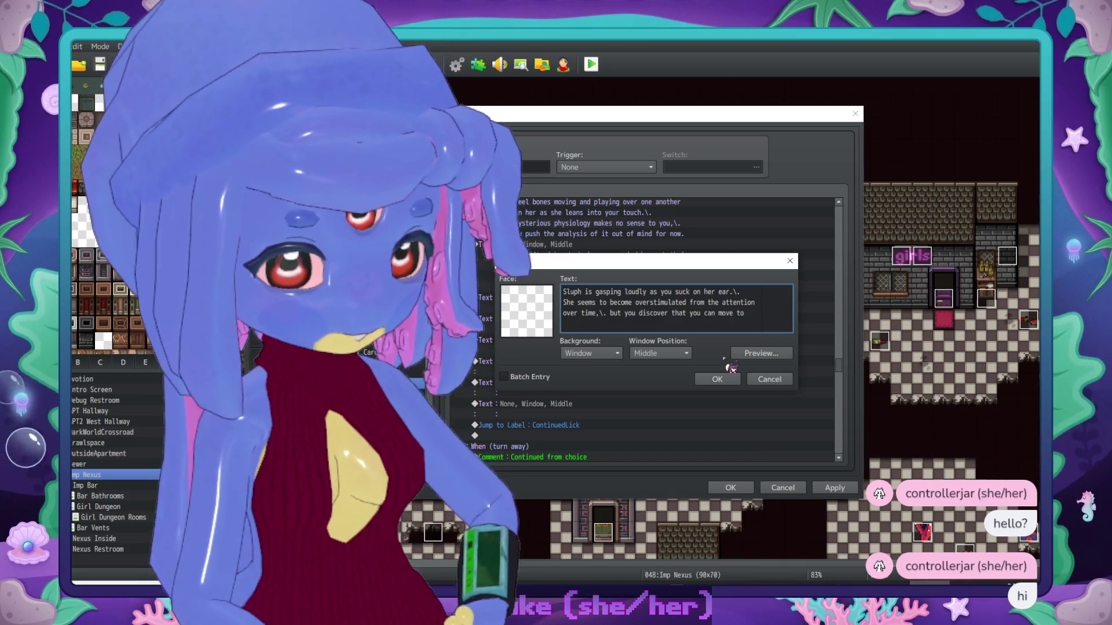
type("diff")
key("BackSpace")
key("BackSpace")
type("ent s")
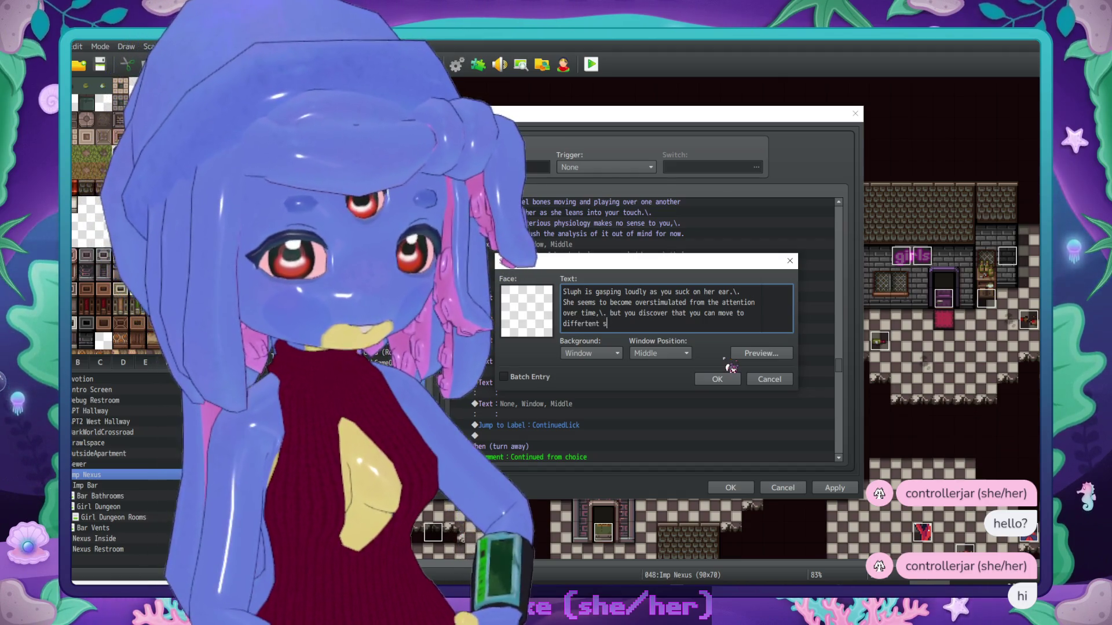
type("pots to continu")
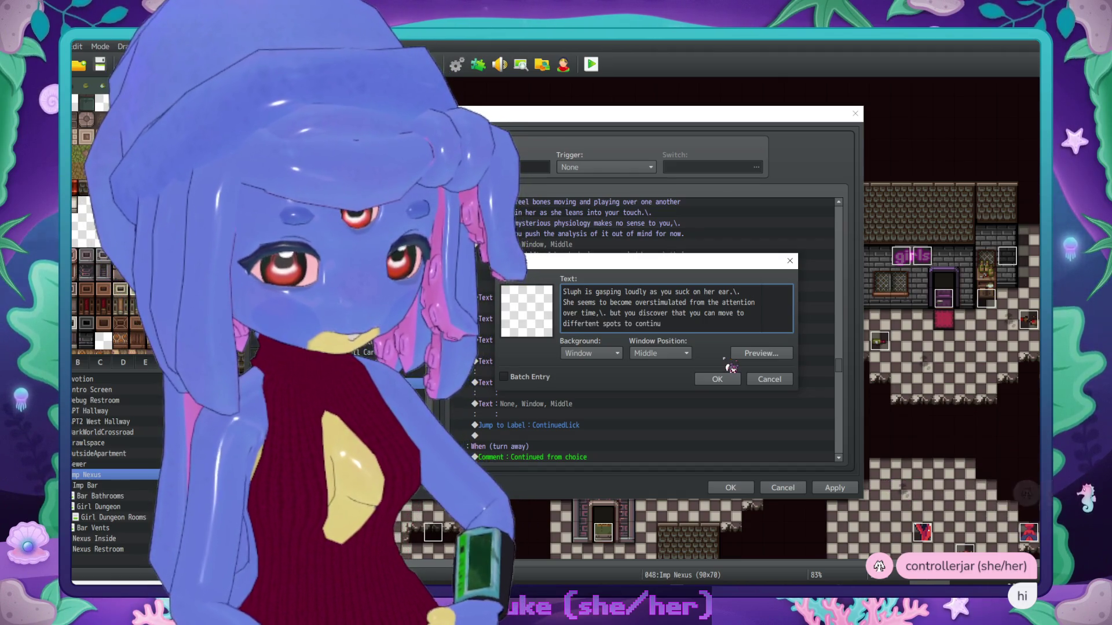
type("e giving it to her.")
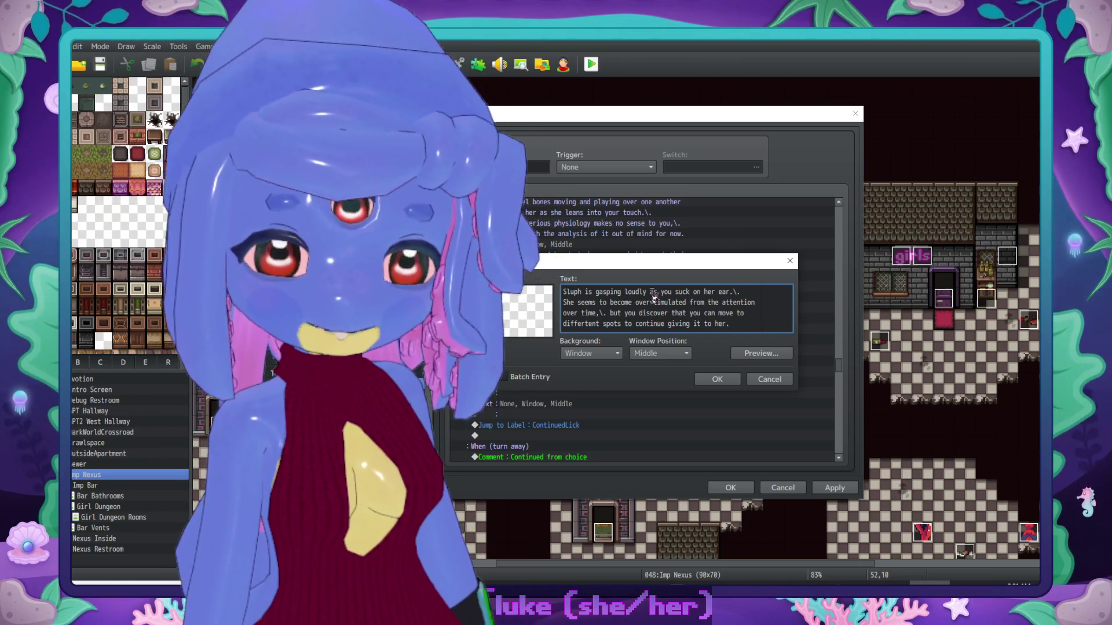
left_click(718, 379)
left_click(623, 361)
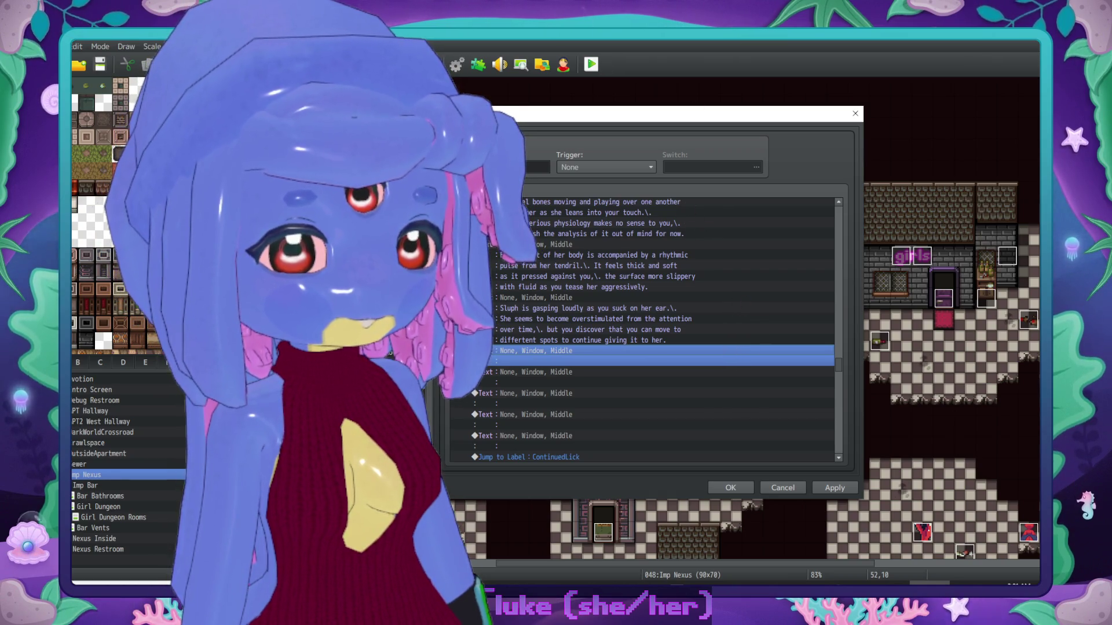
Step: Write the 'Disengaging for a moment' passage, ending 'kneading at your thighs.', into the empty Text command
double_click(634, 353)
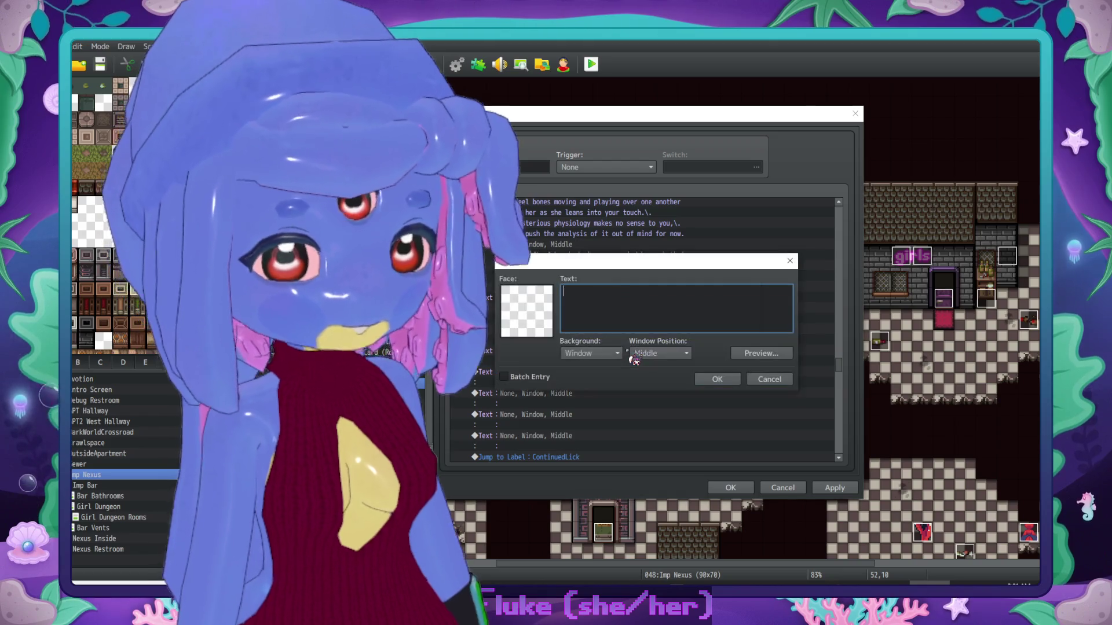
type("Disengaging for a moment,\\. ")
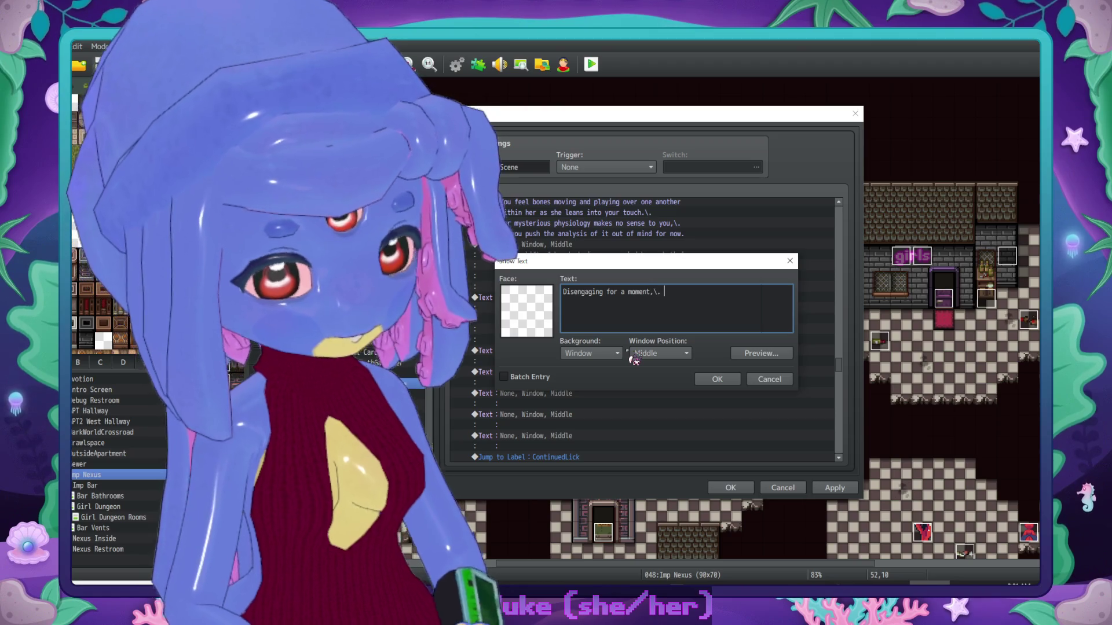
type("you look down at he")
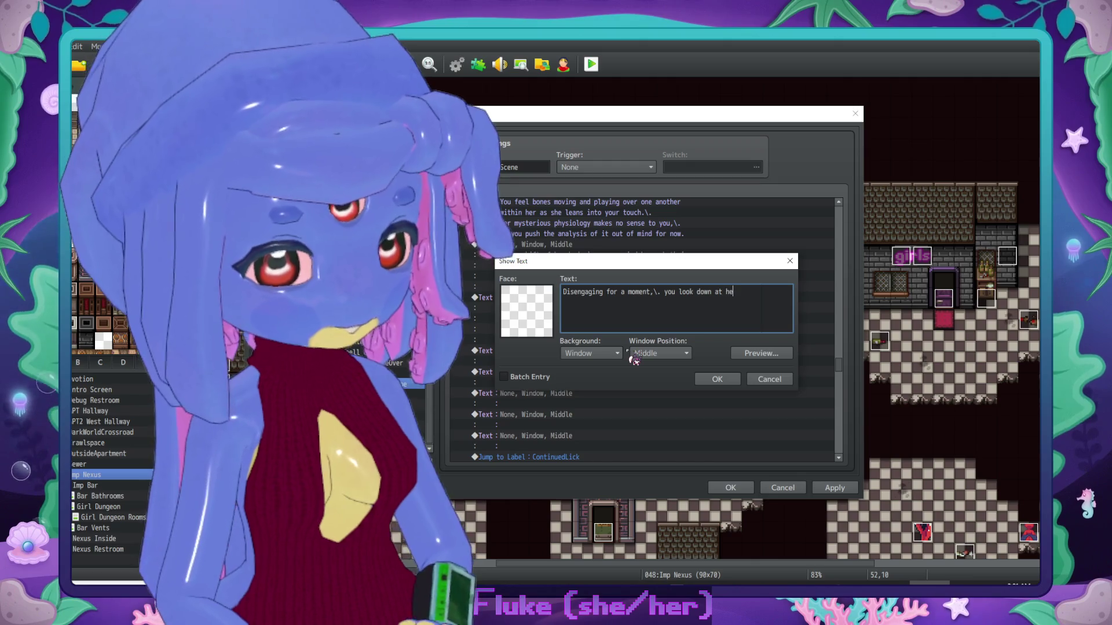
type("r.\\.")
key("Return")
type("The daem")
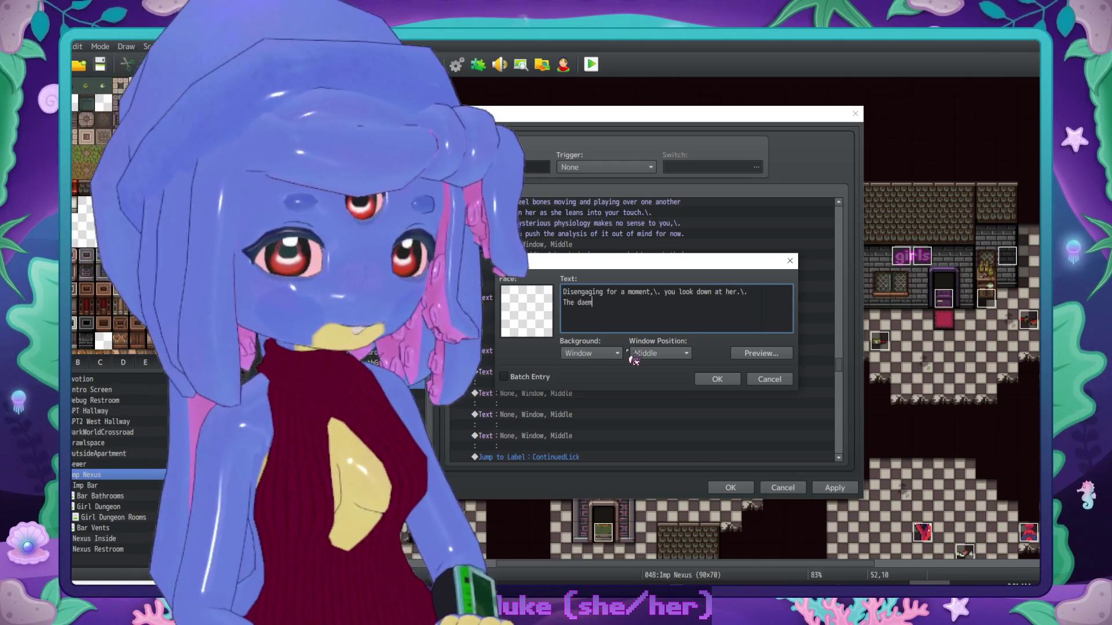
type("on is laying on her back,\\. ")
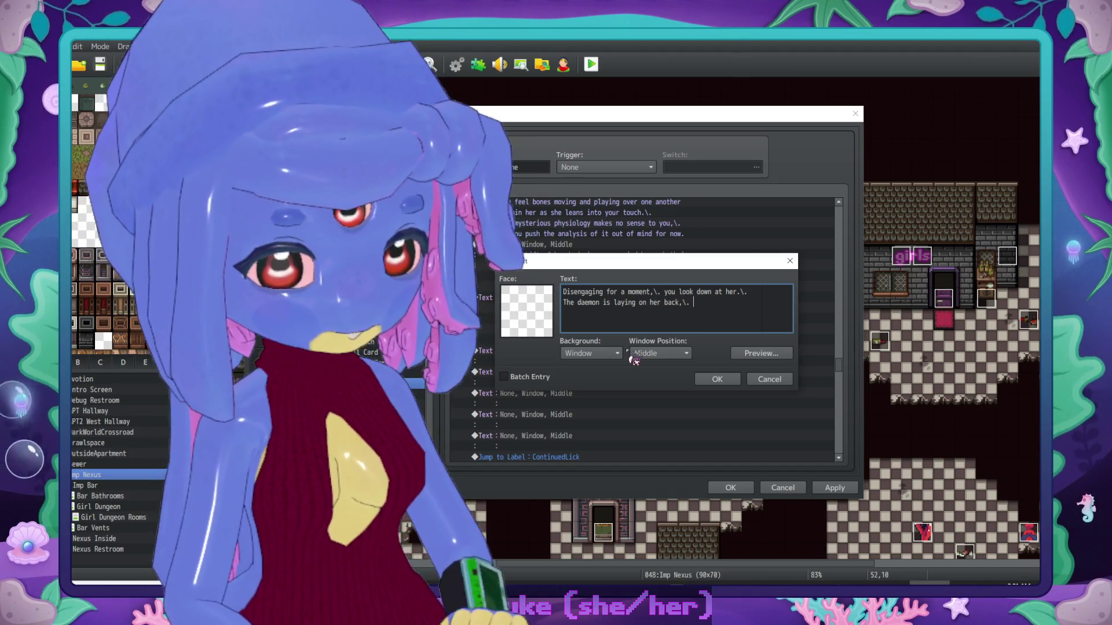
type("her third arm splayed ")
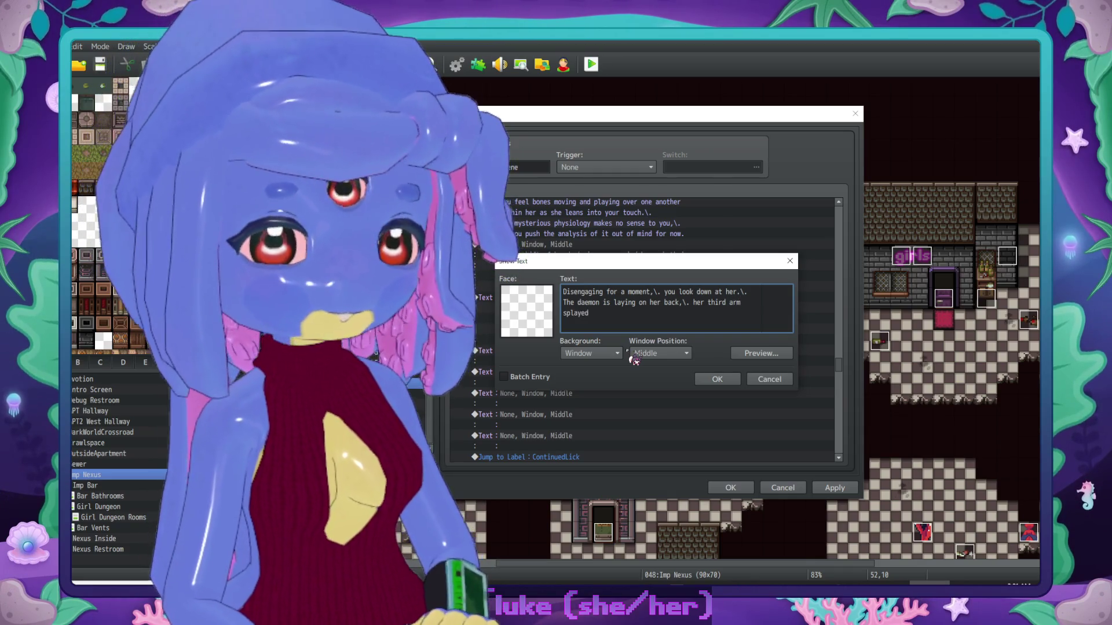
type("over her eyes as she ")
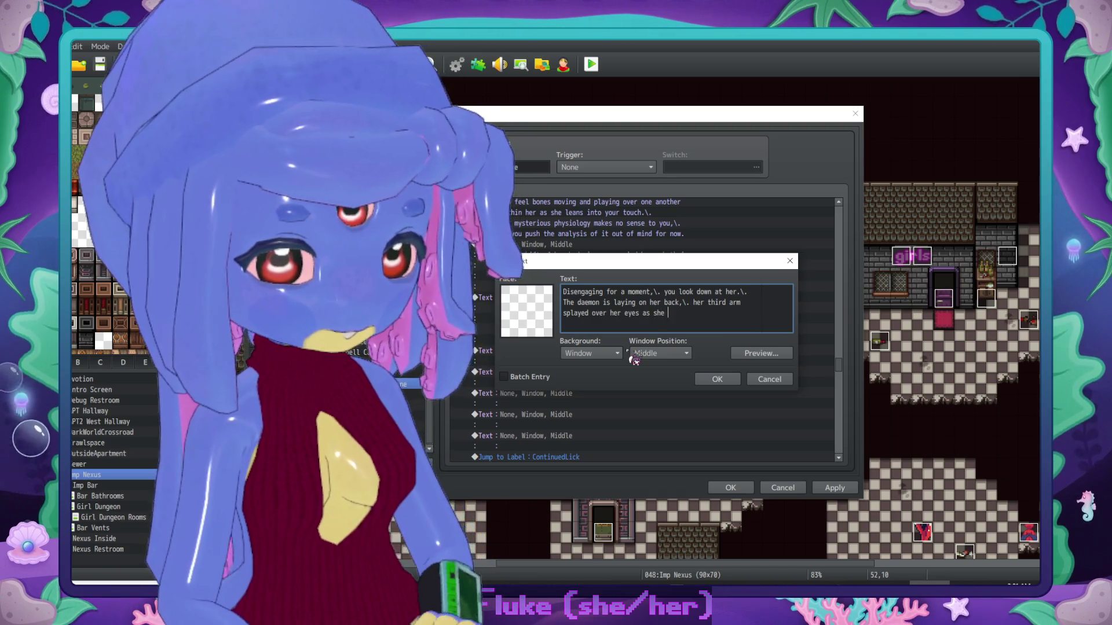
type("pants heavi")
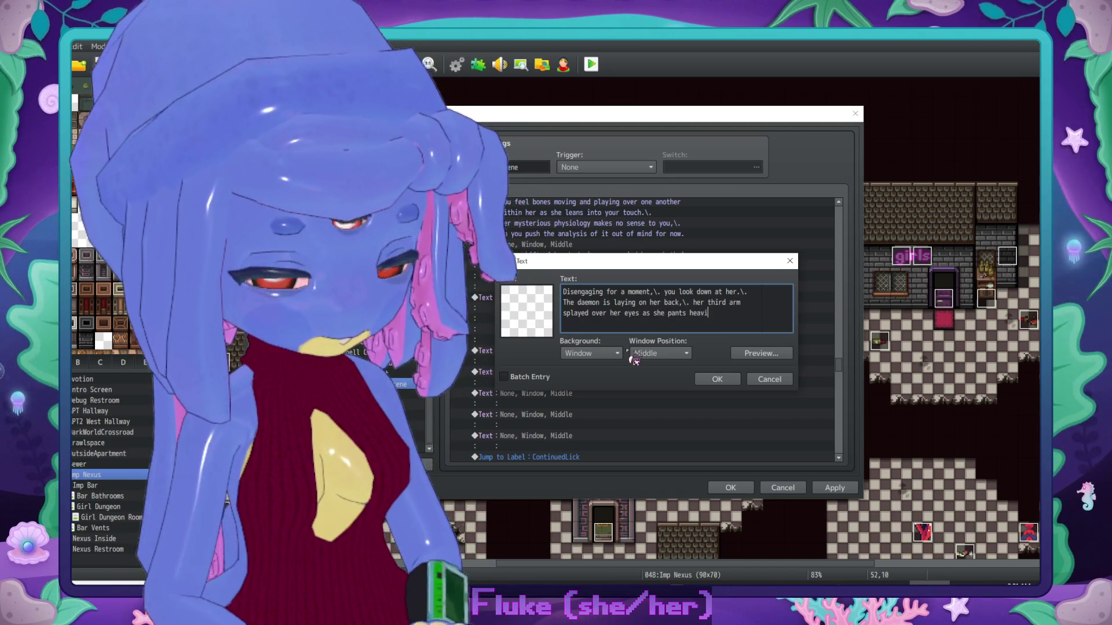
type("ly,\\. her ot")
key("Return")
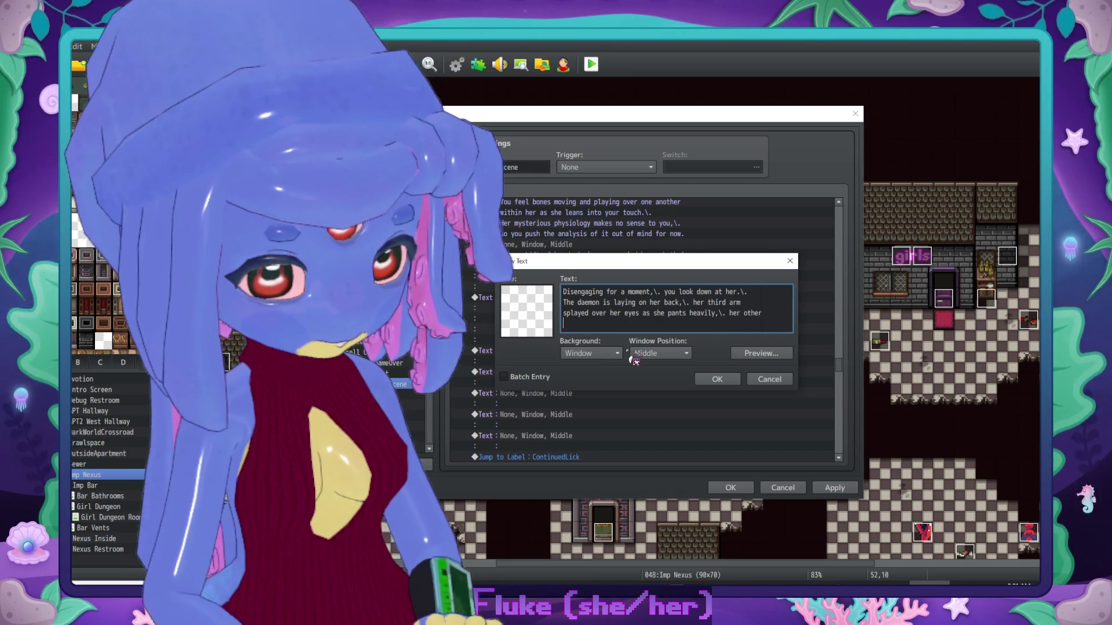
type("two paws")
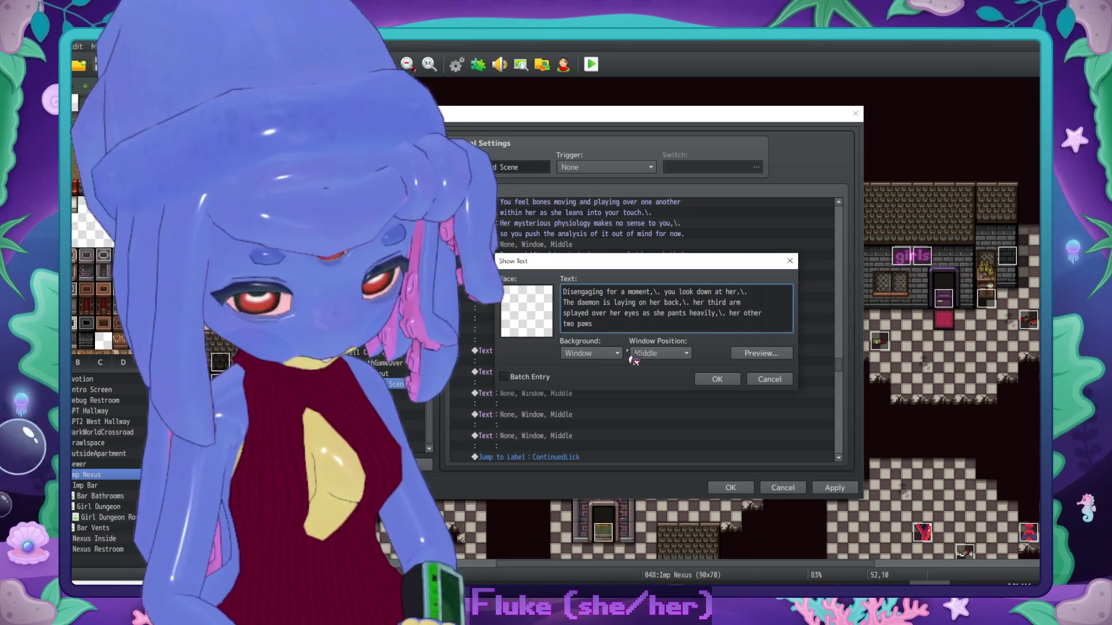
type(" rubbing and kneading at your thigh")
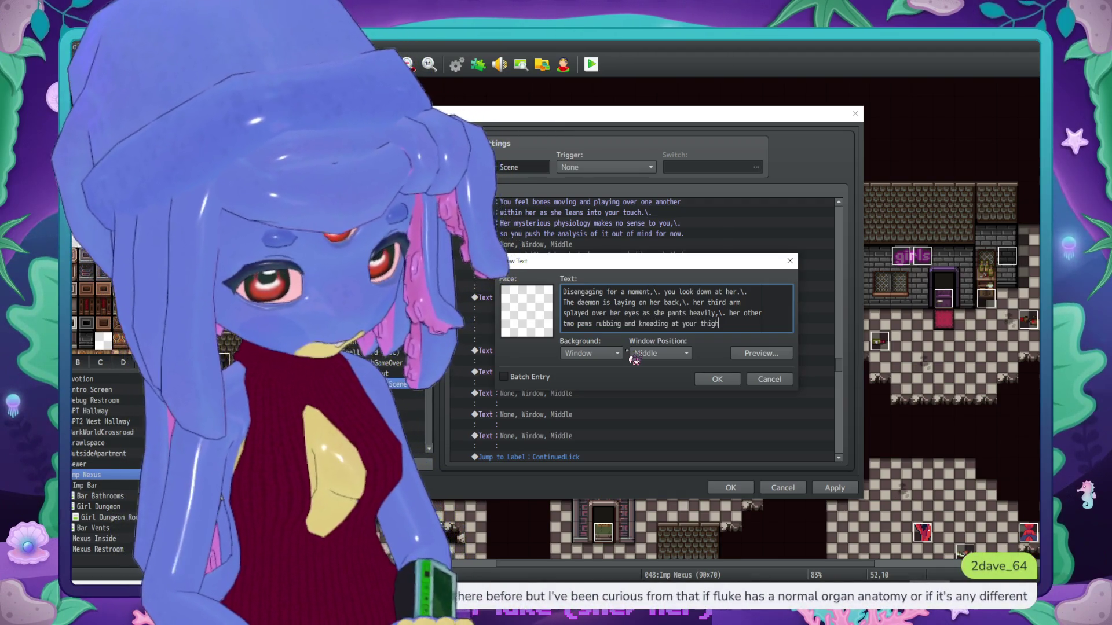
key("BackSpace")
key("BackSpace")
key("BackSpace")
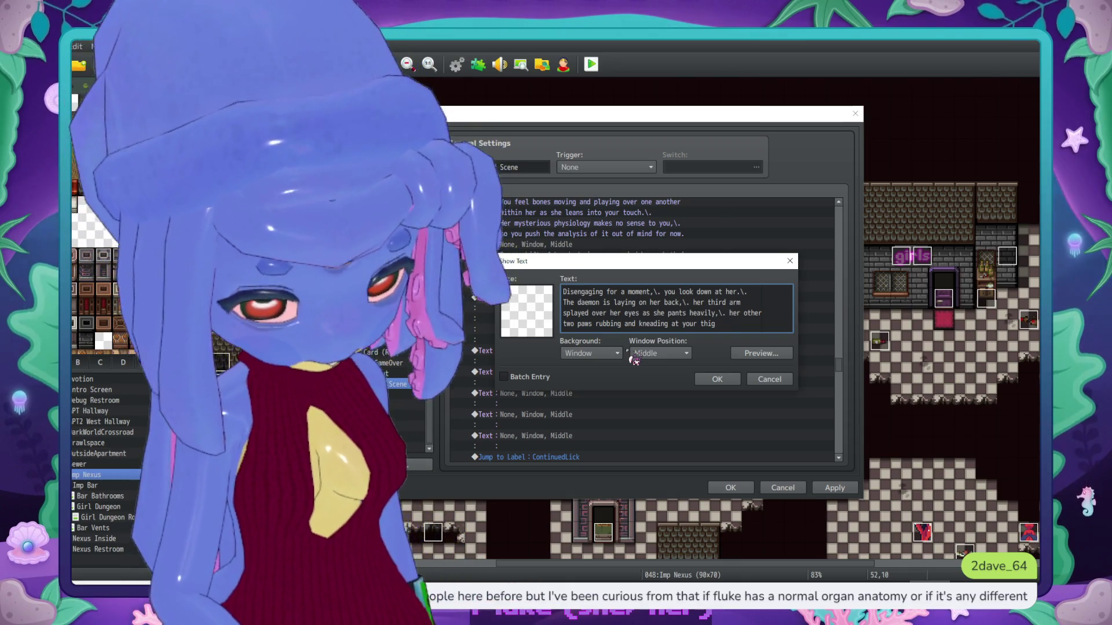
left_click(716, 379)
double_click(592, 408)
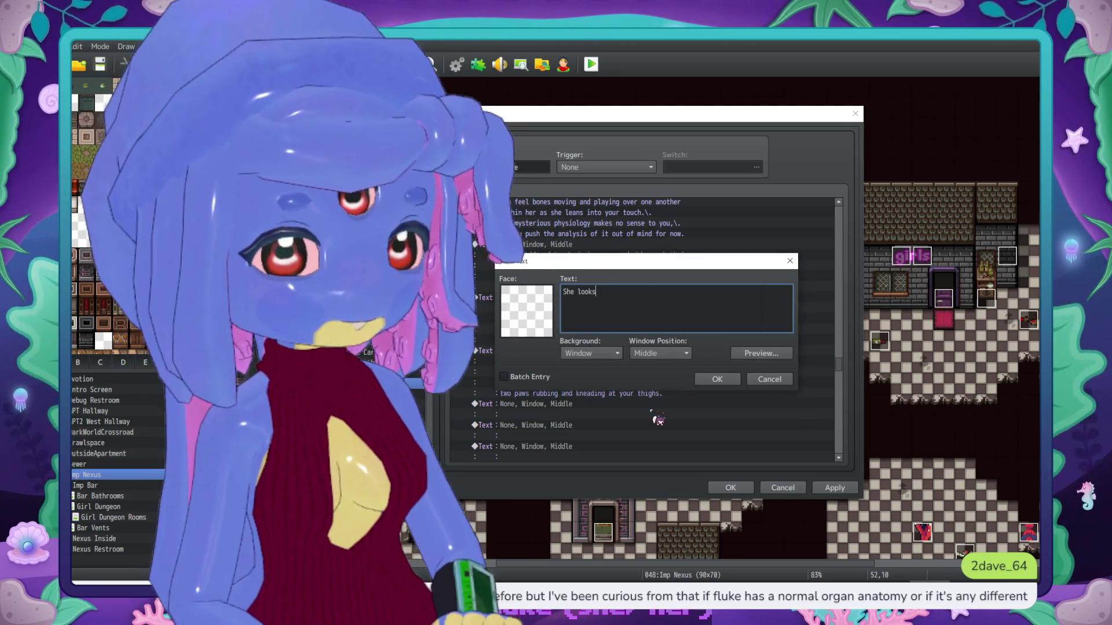
Step: Finish the two-line text 'She looks uncharacteristically demure as she tugs you against her.' and insert it
type("uncha")
key("BackSpace")
key("BackSpace")
type("tically demure a")
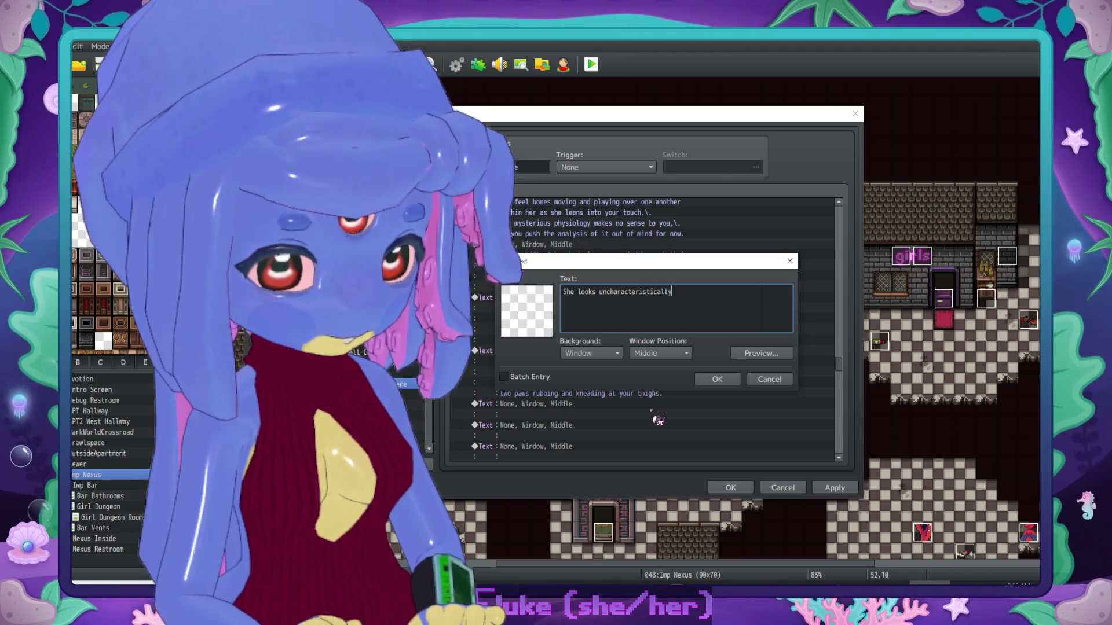
type("s sh")
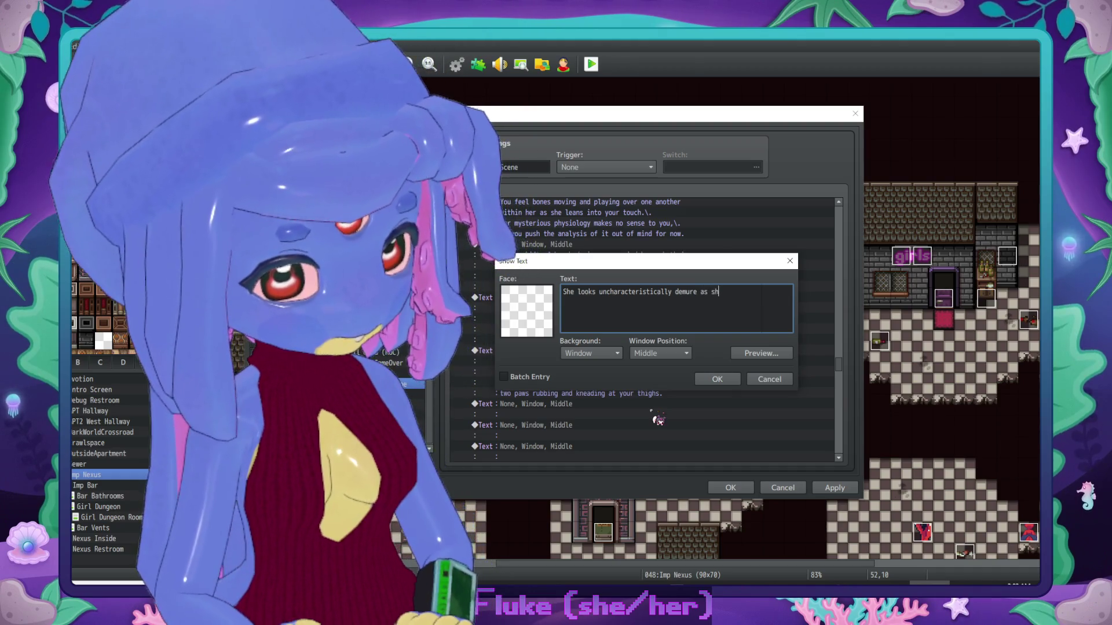
type("e tugs")
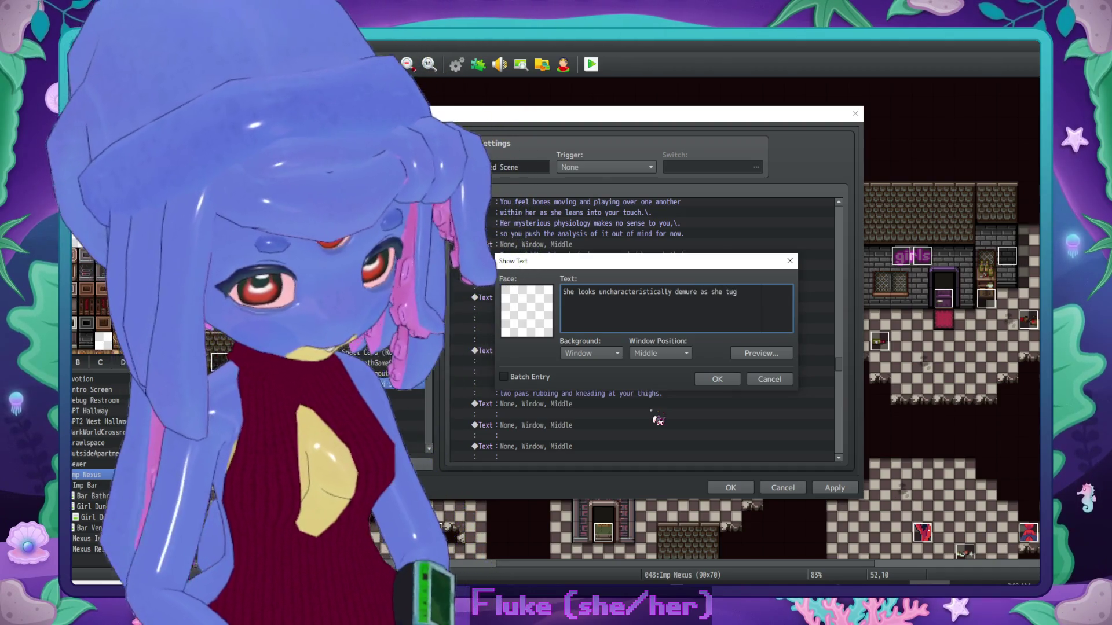
key("Return")
type("you against her,")
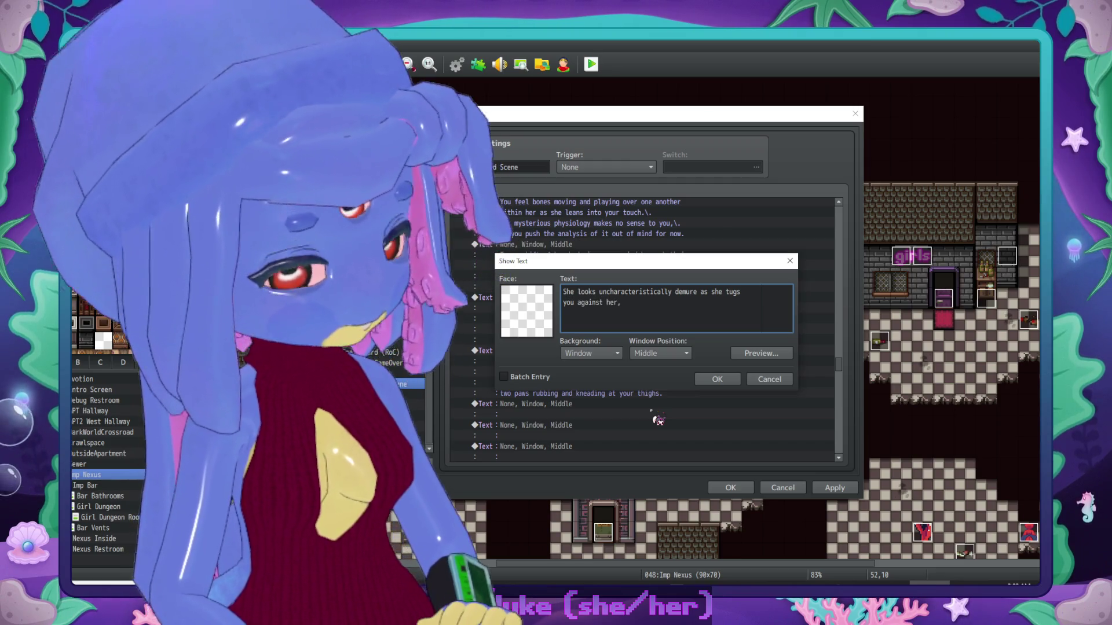
key("BackSpace")
type(".")
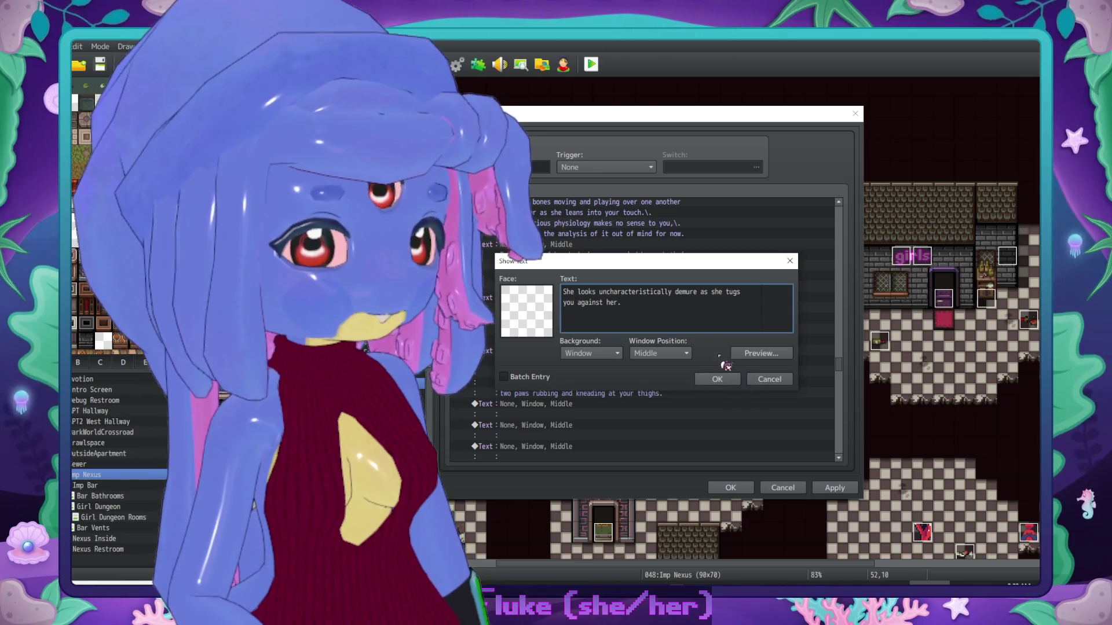
left_click(734, 377)
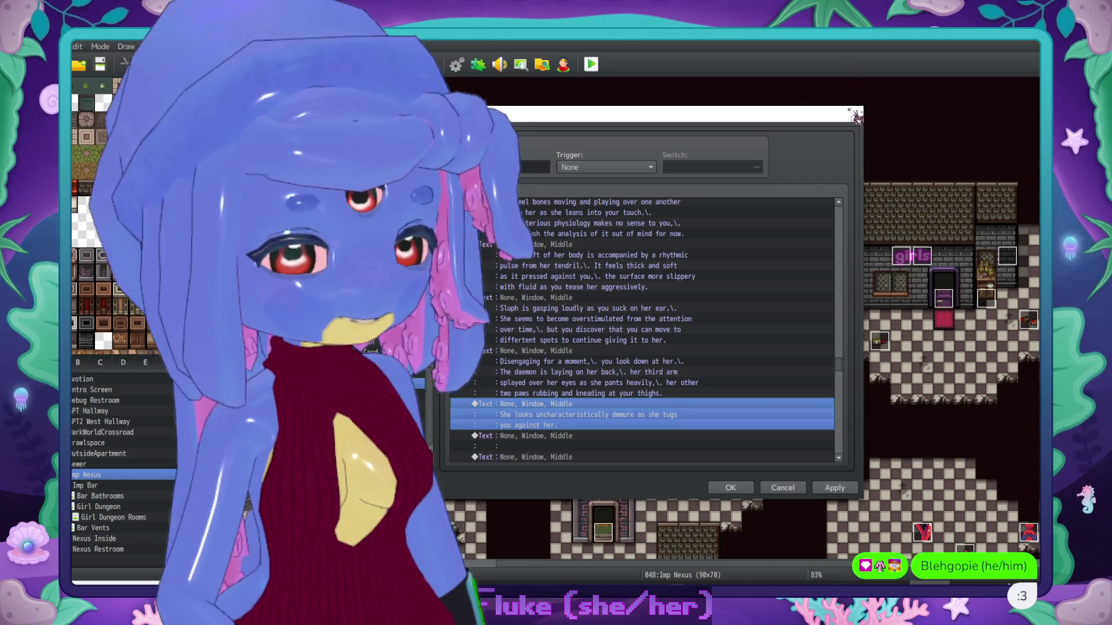
Step: Insert 'covers her eyes and' before 'tugs' in the demure message
scroll(703, 379, "down", 2)
scroll(669, 400, "down", 2)
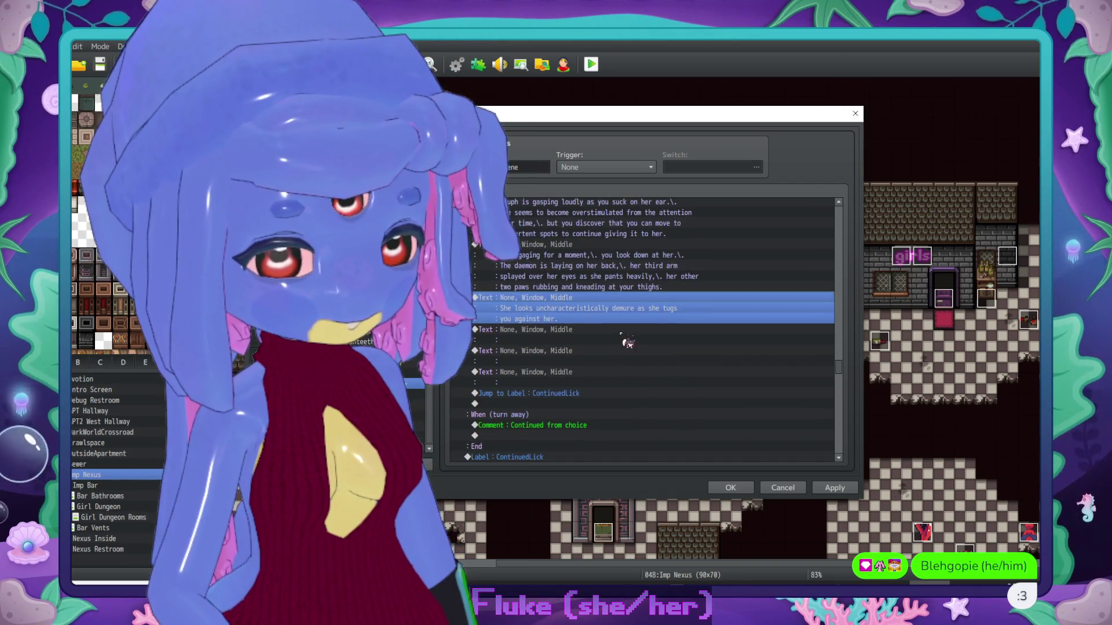
left_click(579, 339)
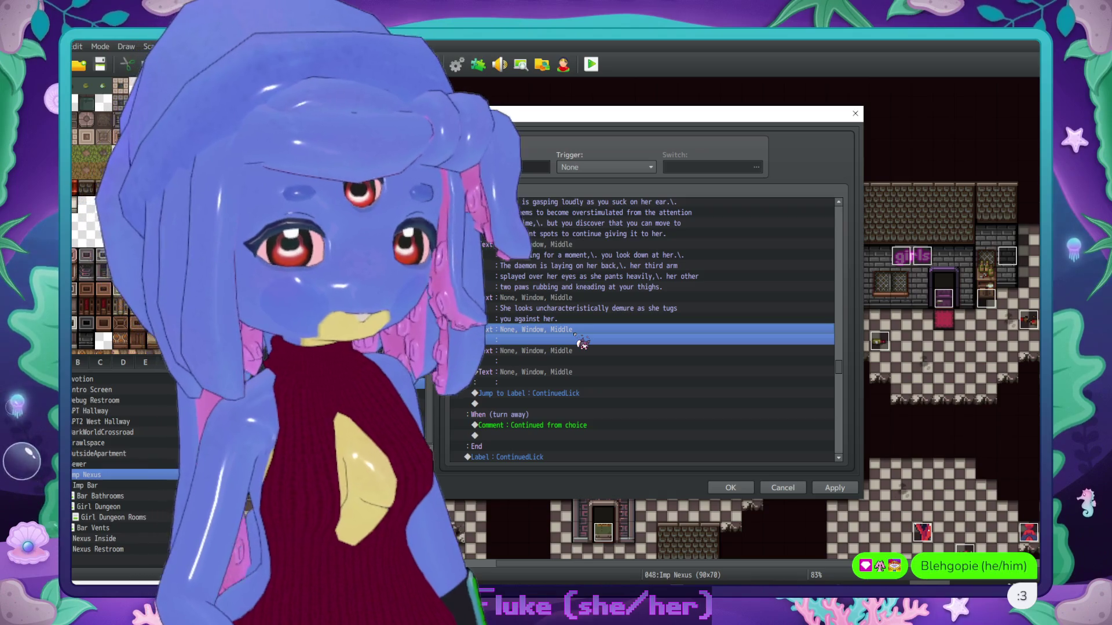
double_click(622, 306)
left_click(727, 292)
type("co")
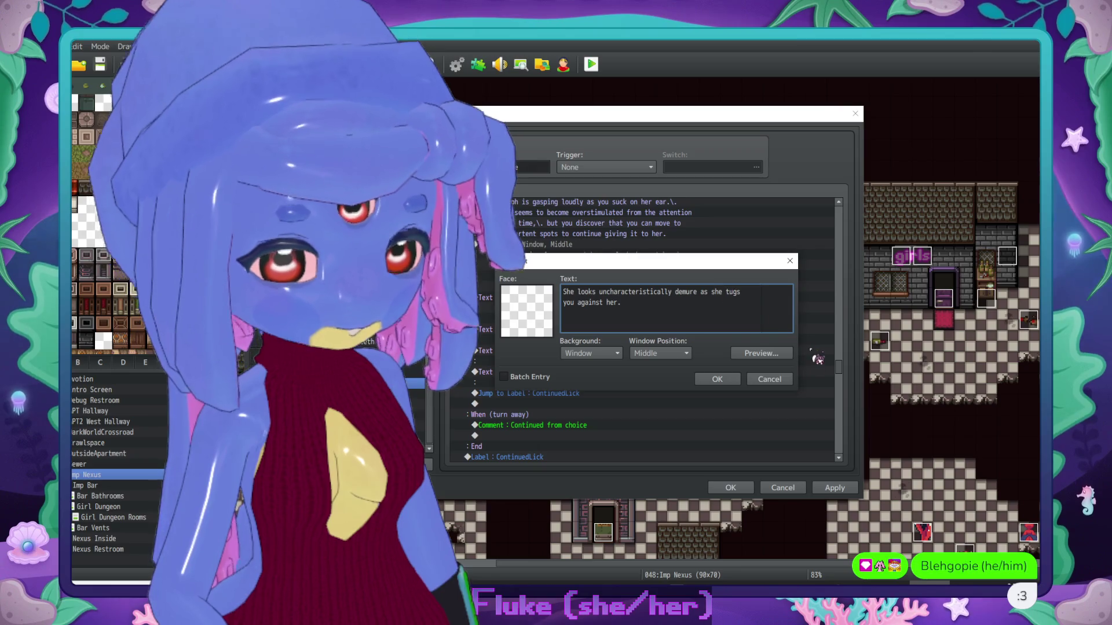
type("vers")
key("Return")
type("her eyes and tugs")
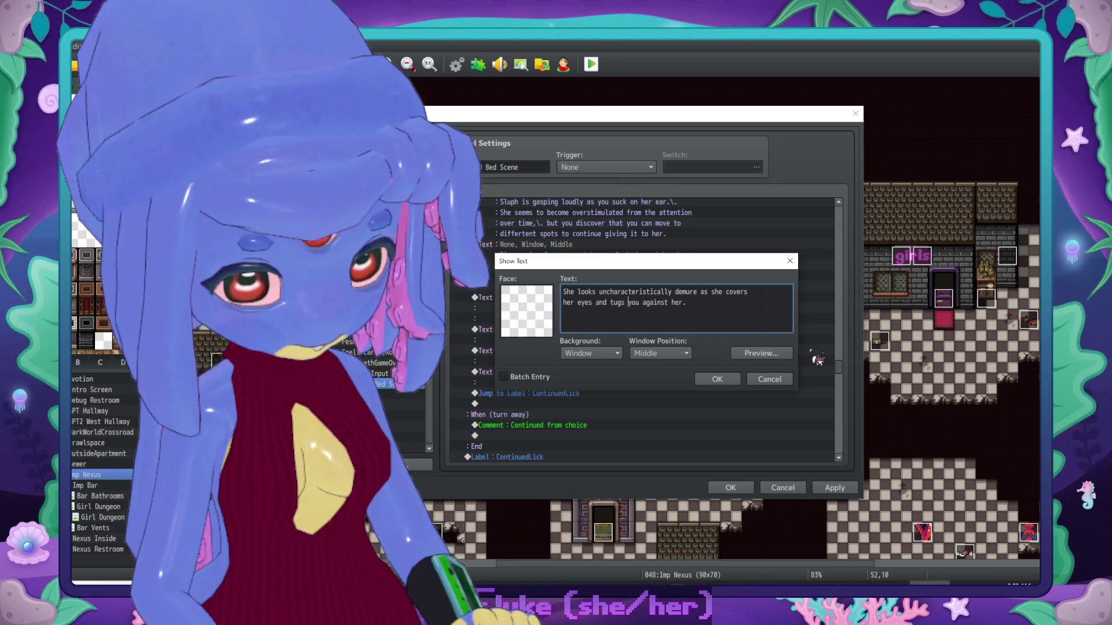
left_click(717, 380)
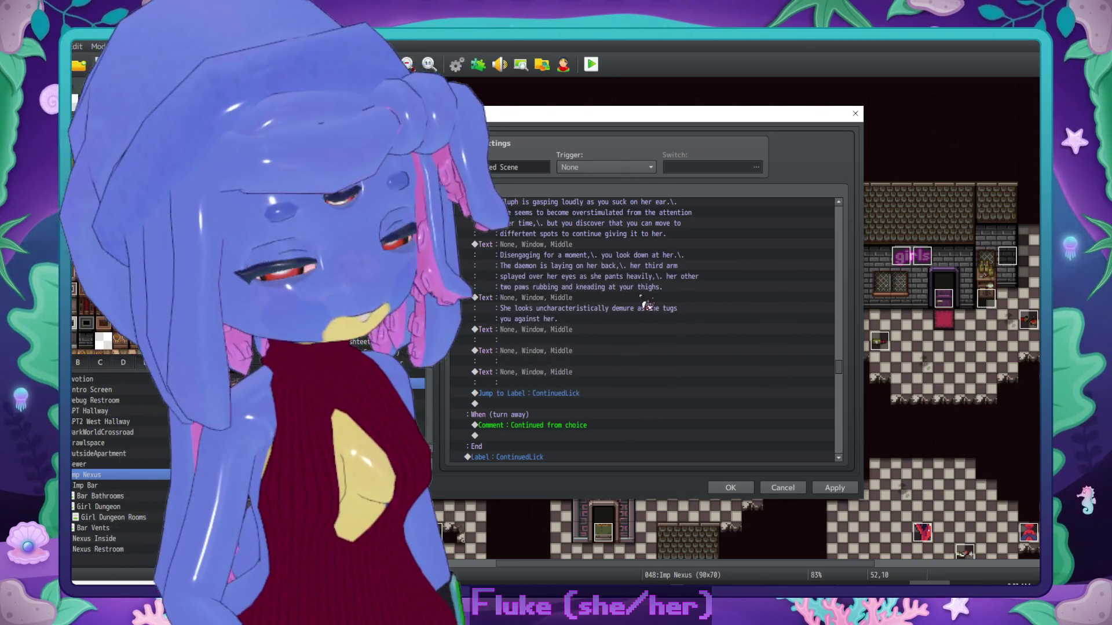
scroll(614, 316, "down", 2)
left_click(618, 299)
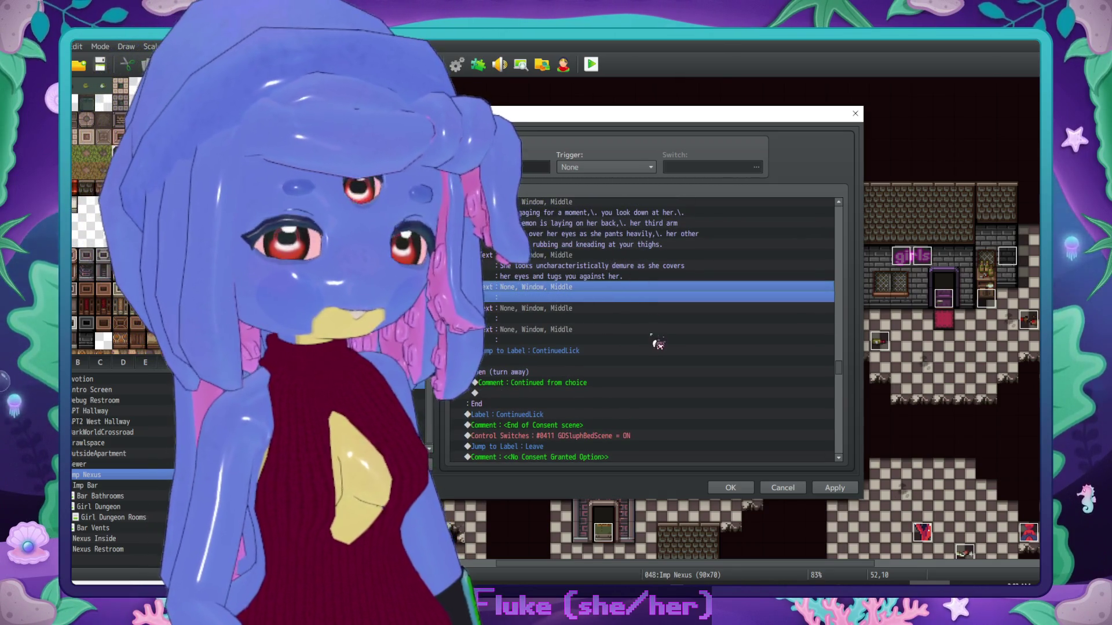
Step: Write the devious-impulse message ending 'a slow, gentle grind upon her pelvis.'
key("Return")
type("A devious")
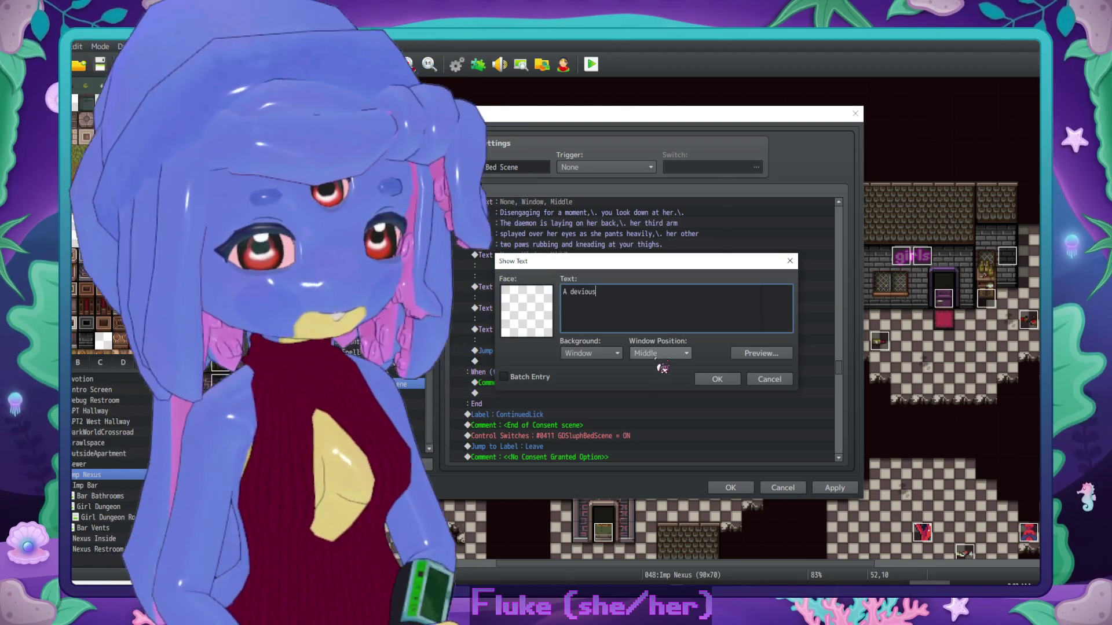
type("impulse cros")
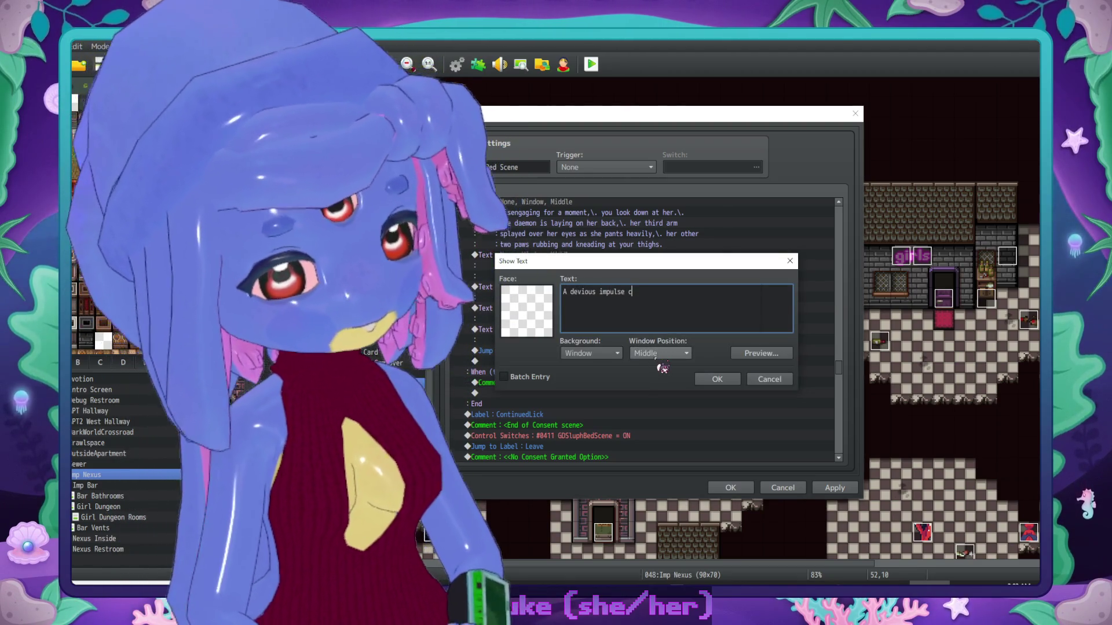
type("ses")
key("BackSpace")
key("BackSpace")
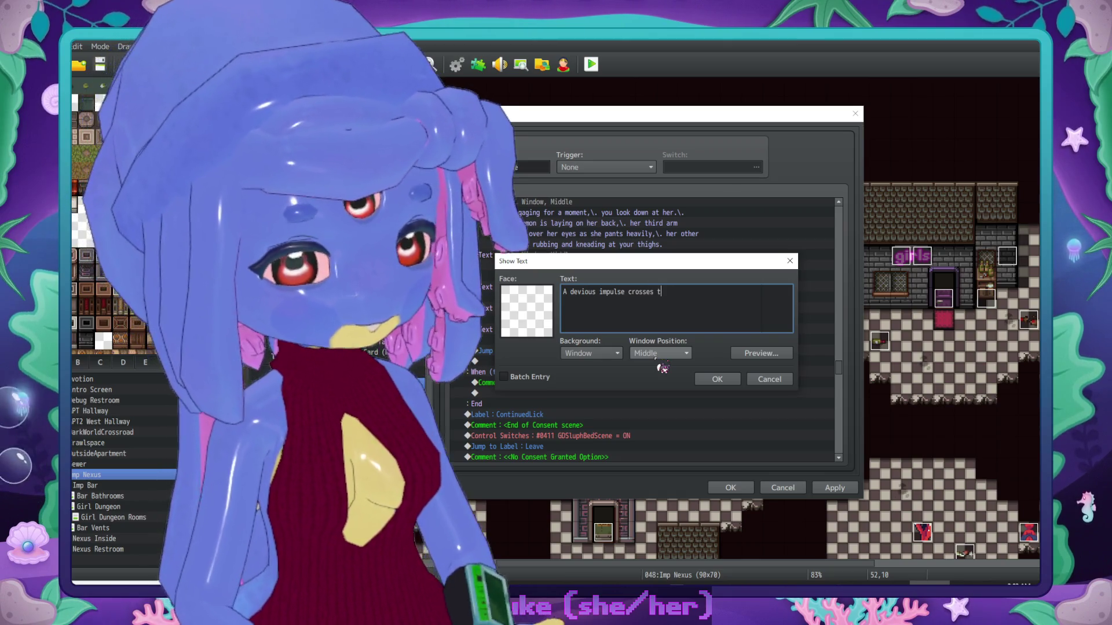
type("your mind.\\. You shift your ")
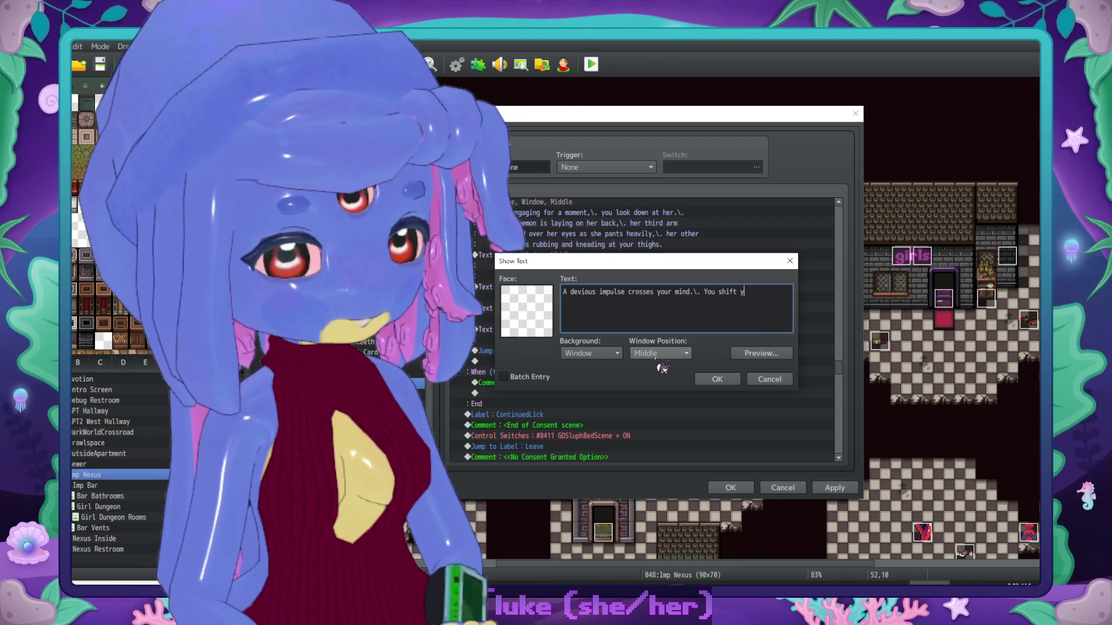
type("hips on ")
type("tops of h")
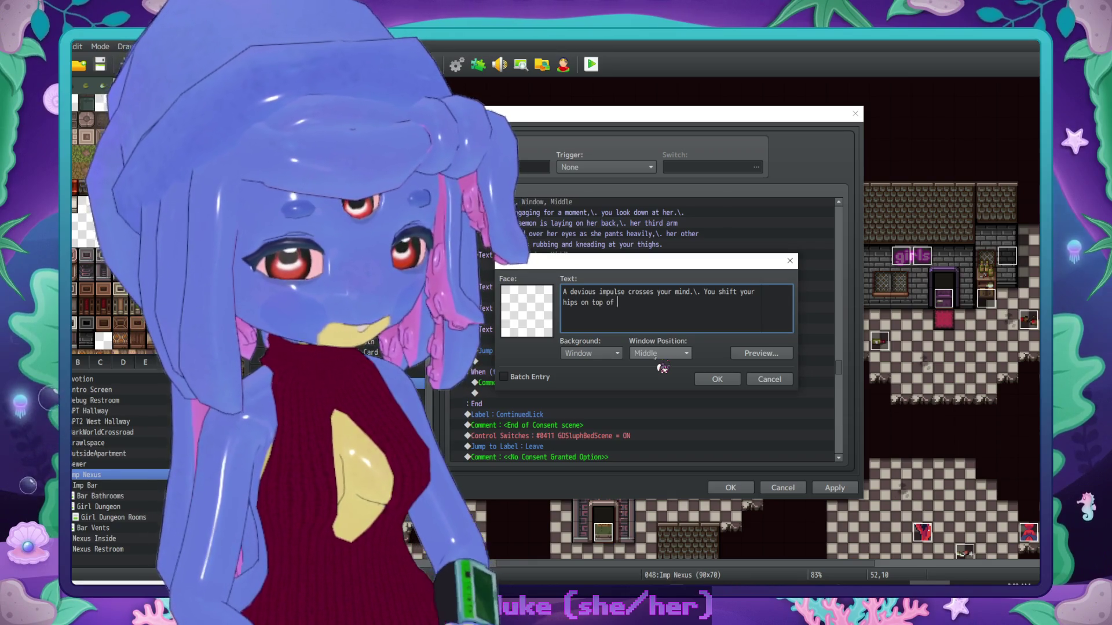
type("her,\\. starting")
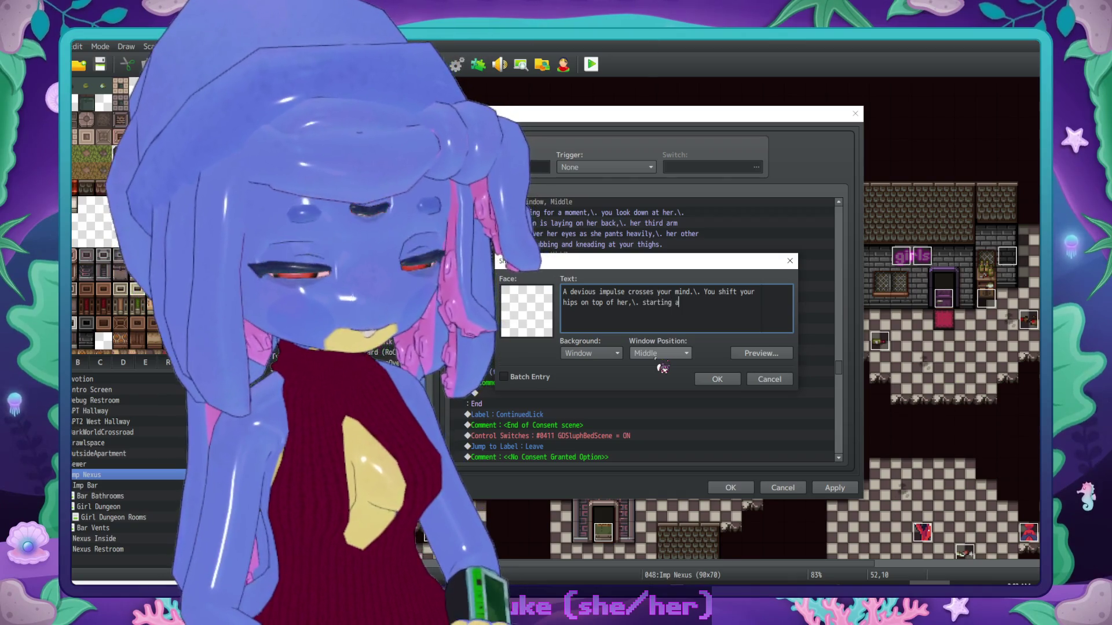
type("a slow,\\. gentle")
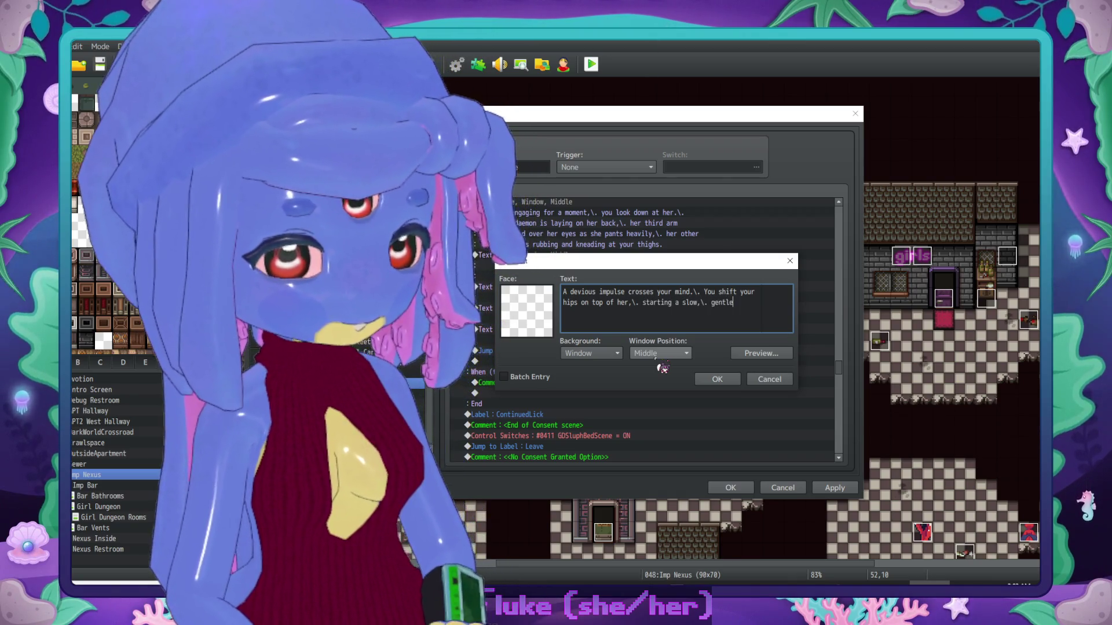
type(" g upon")
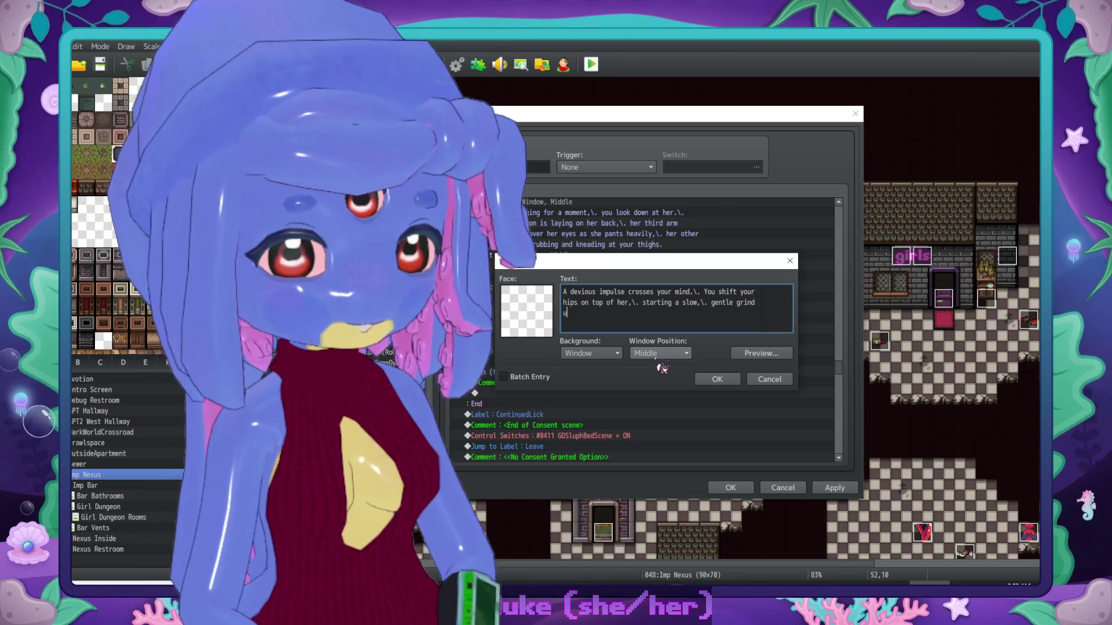
type("r pelvis.")
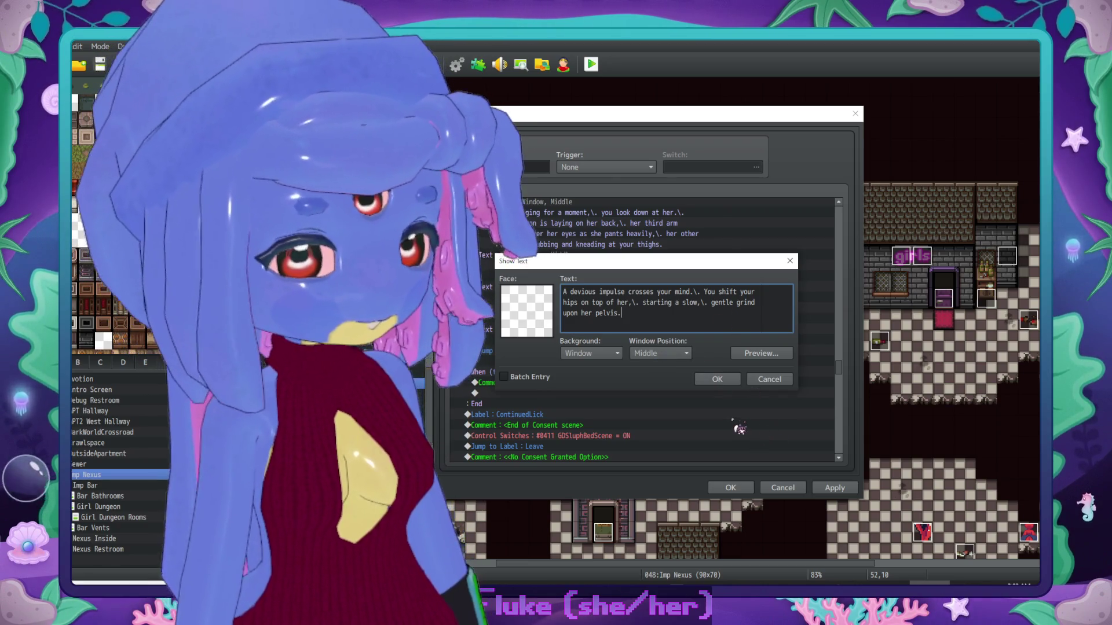
left_click(716, 380)
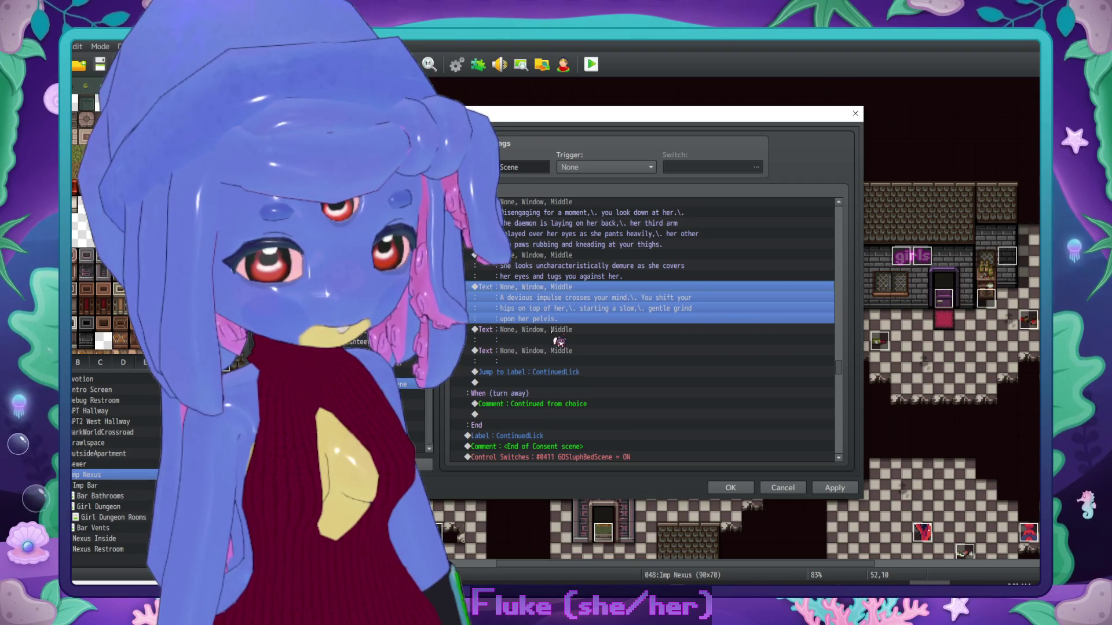
Step: Begin a Conditional Branch based on a switch condition
double_click(559, 342)
left_click(579, 364)
double_click(657, 256)
Step: Set the branch to switch 0164 NoUnderwear ON, with an Else branch
left_click(627, 453)
left_click(529, 400)
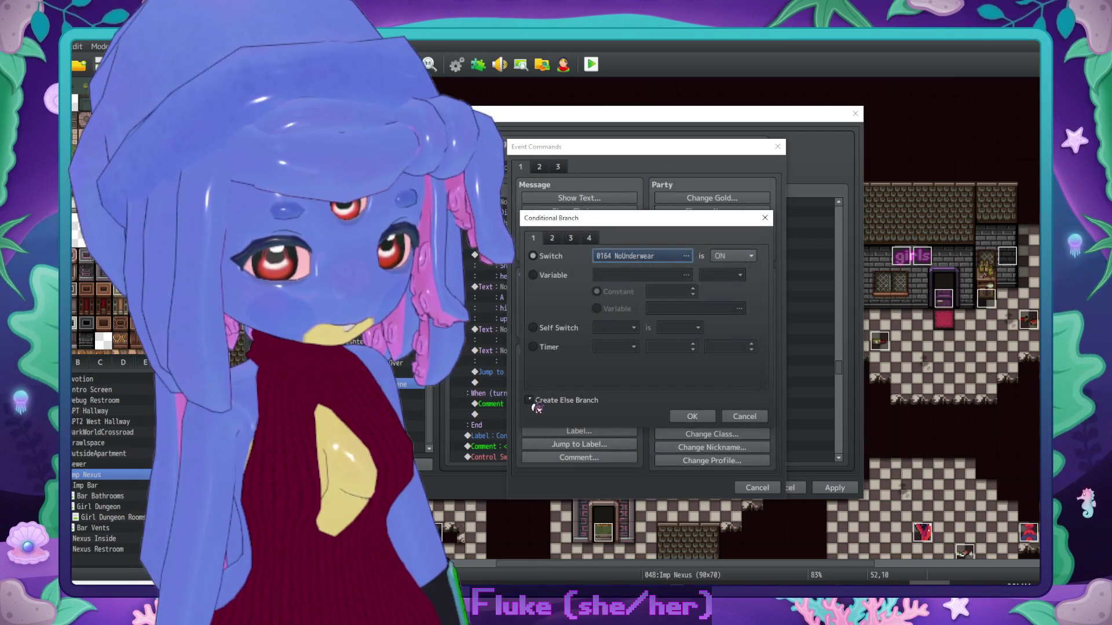
left_click(692, 416)
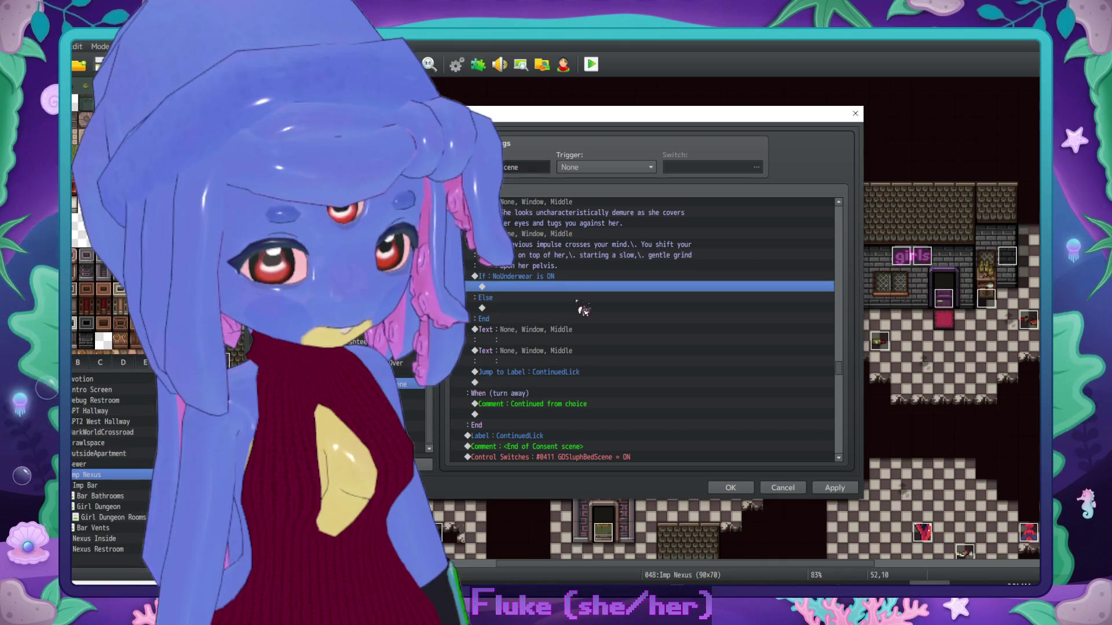
Step: Paste a Text command into both the If and Else branches
left_click(578, 331)
left_click(557, 287)
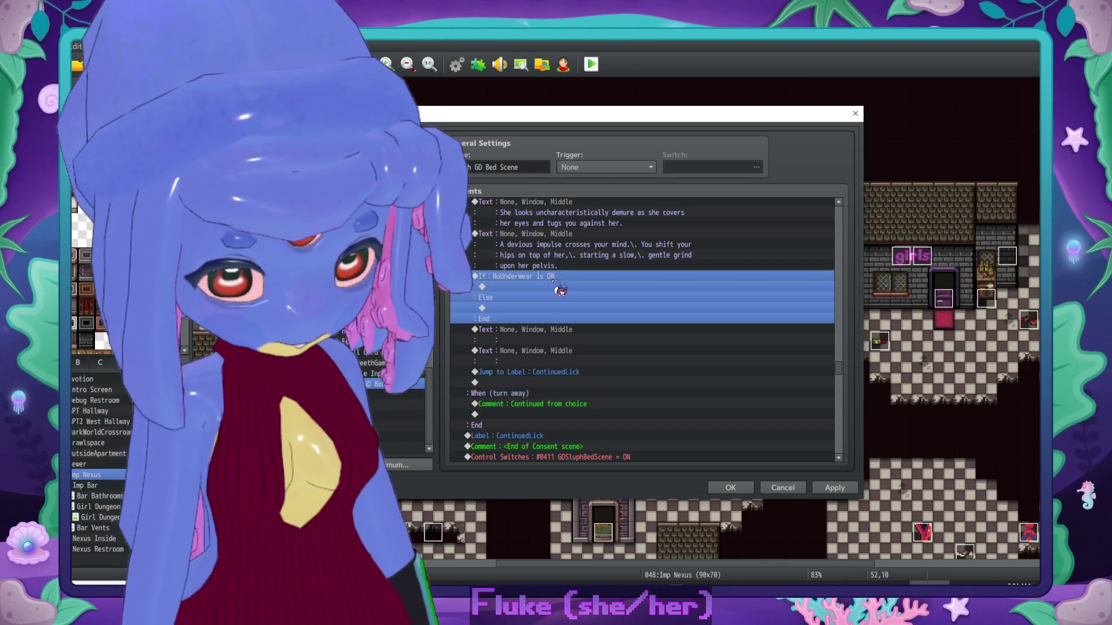
key("ctrl+v")
left_click(538, 330)
key("ctrl+v")
left_click(660, 298)
Step: Write the If-branch puddle message ending 'it almost looks like a small oil spill erupted.'
double_click(660, 299)
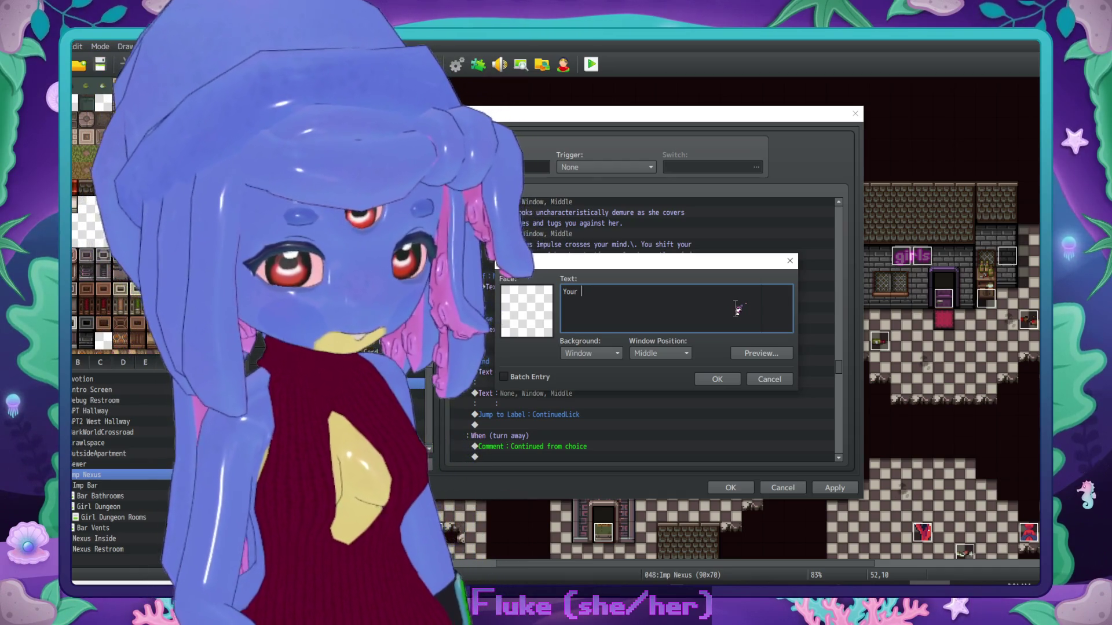
type("under")
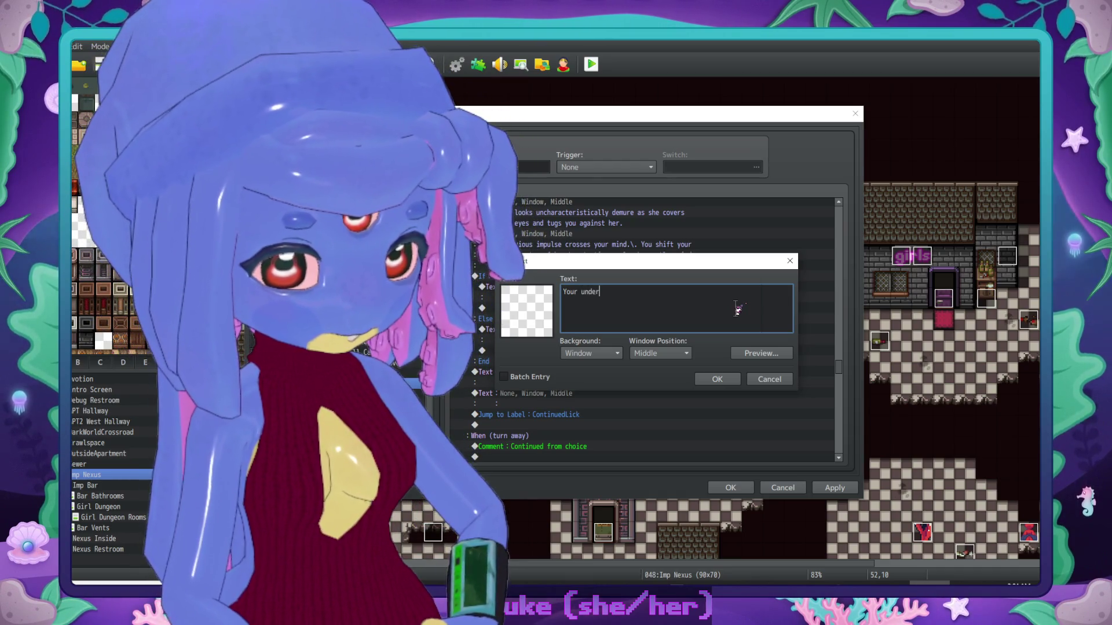
type("carriage has")
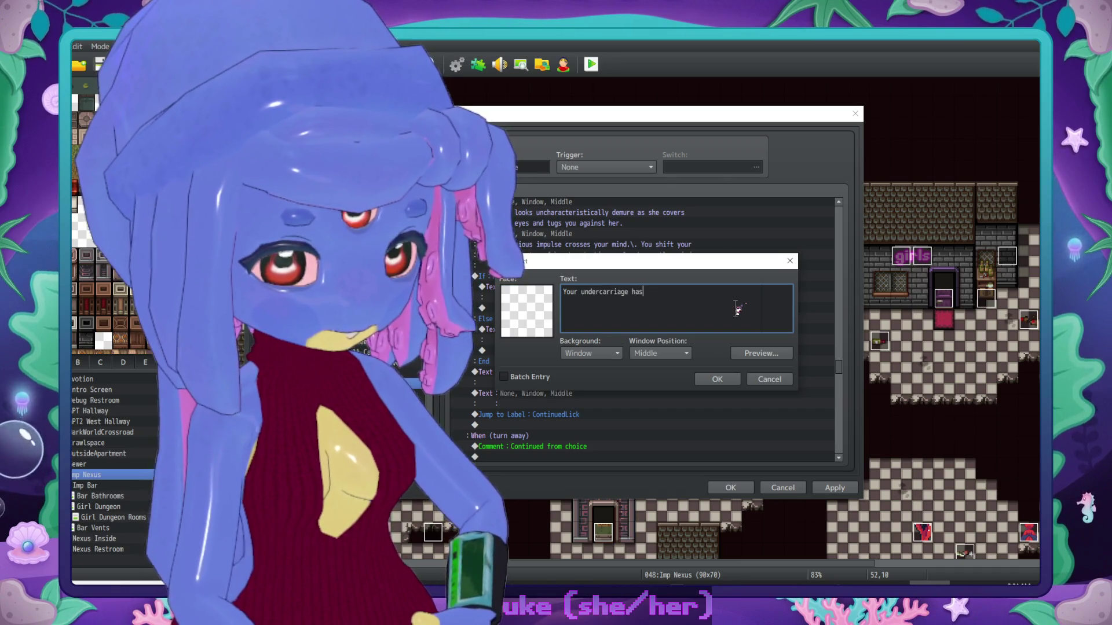
type(" become a pudd")
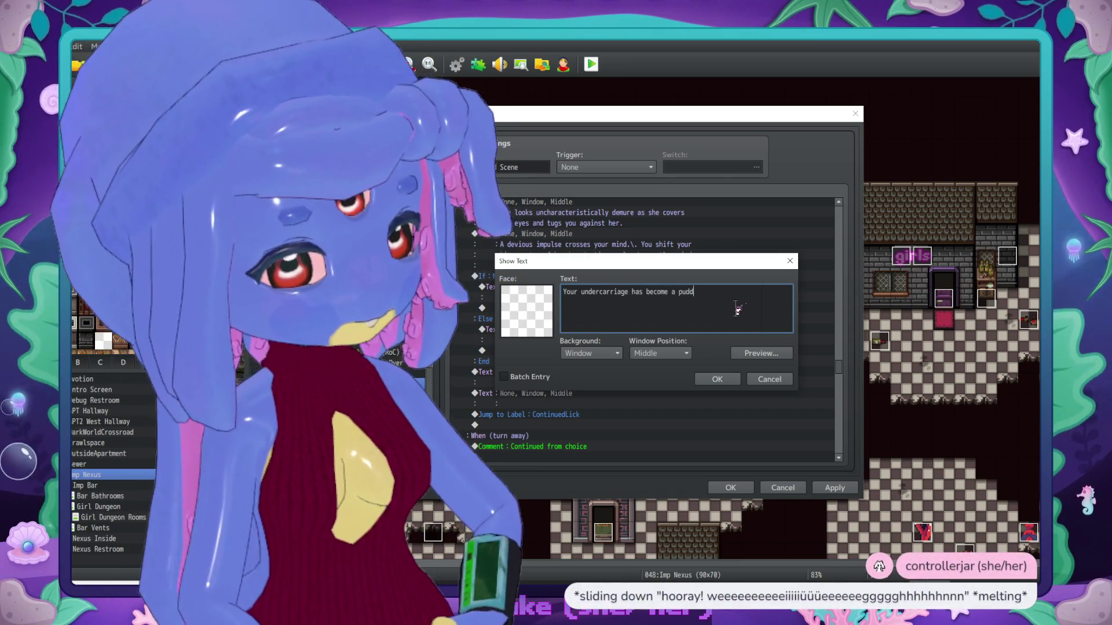
type("le as your")
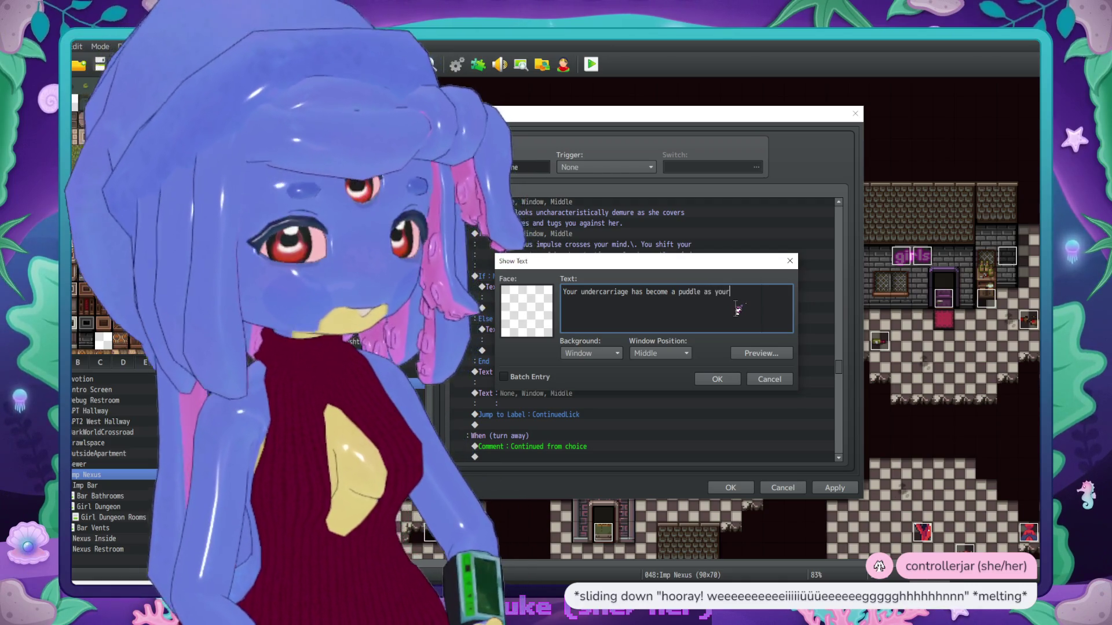
type(" oozing")
key("Return")
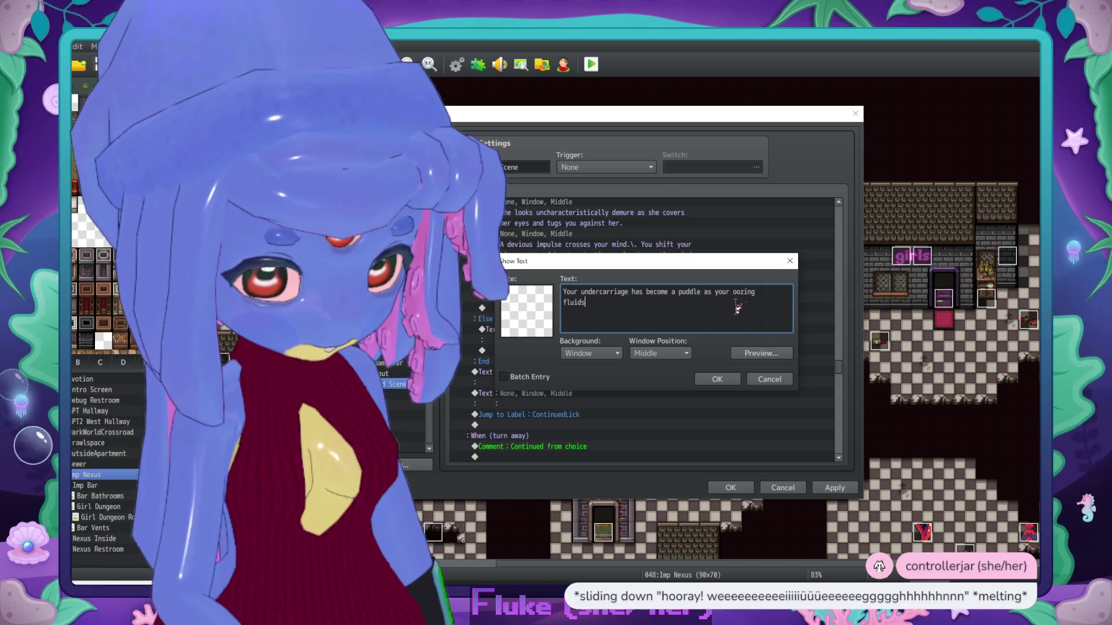
type("ix with hers,")
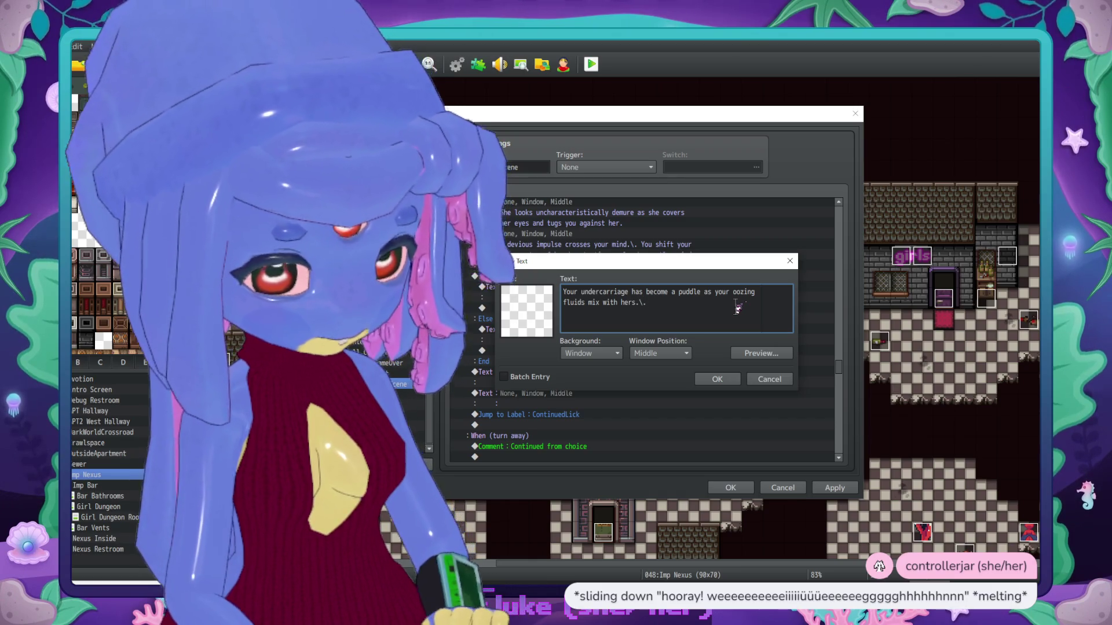
type(" Glancin")
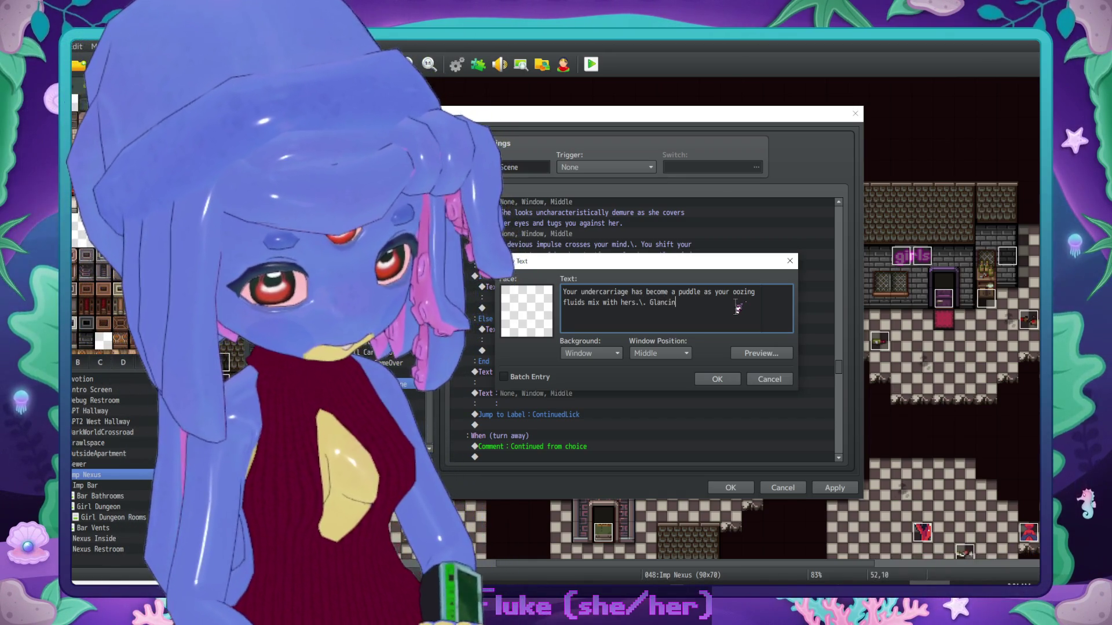
type("g down,")
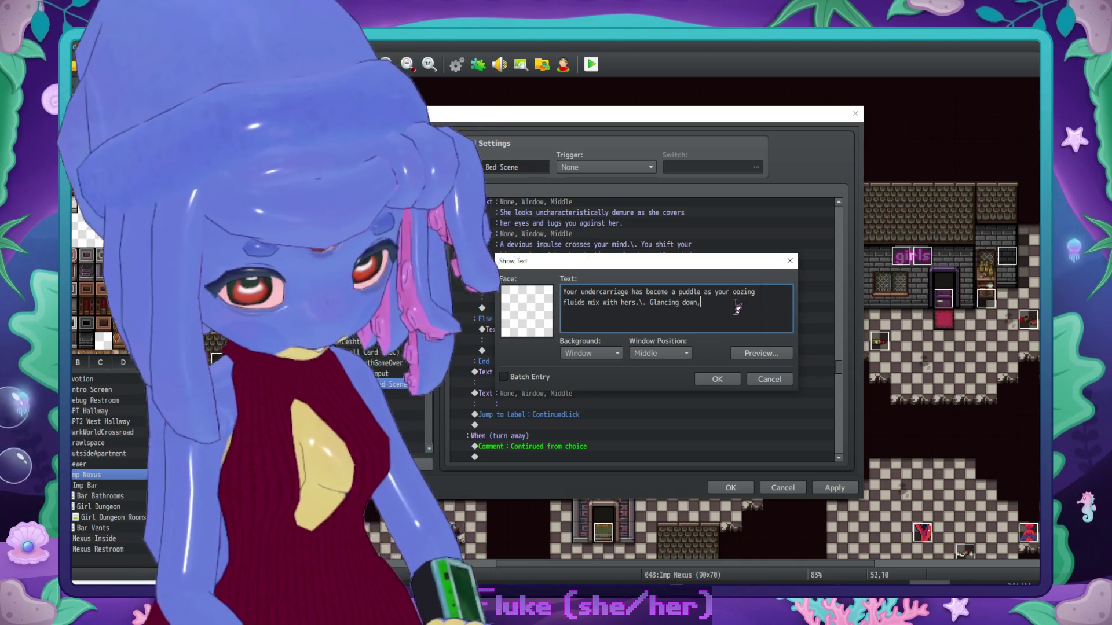
type("\\. it almost")
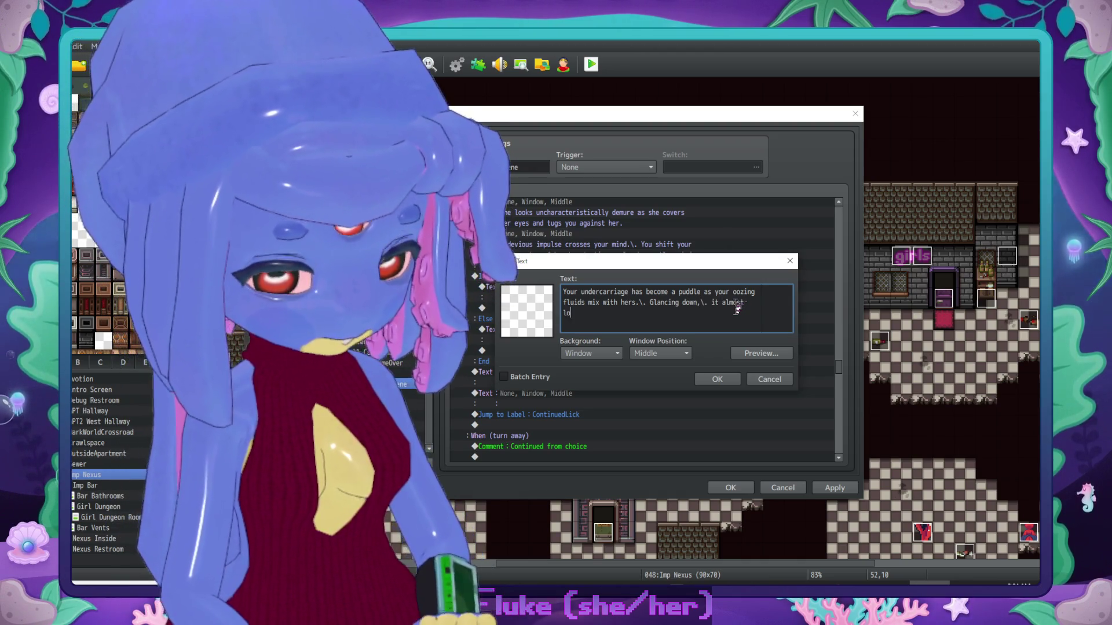
type(" looks like an oil")
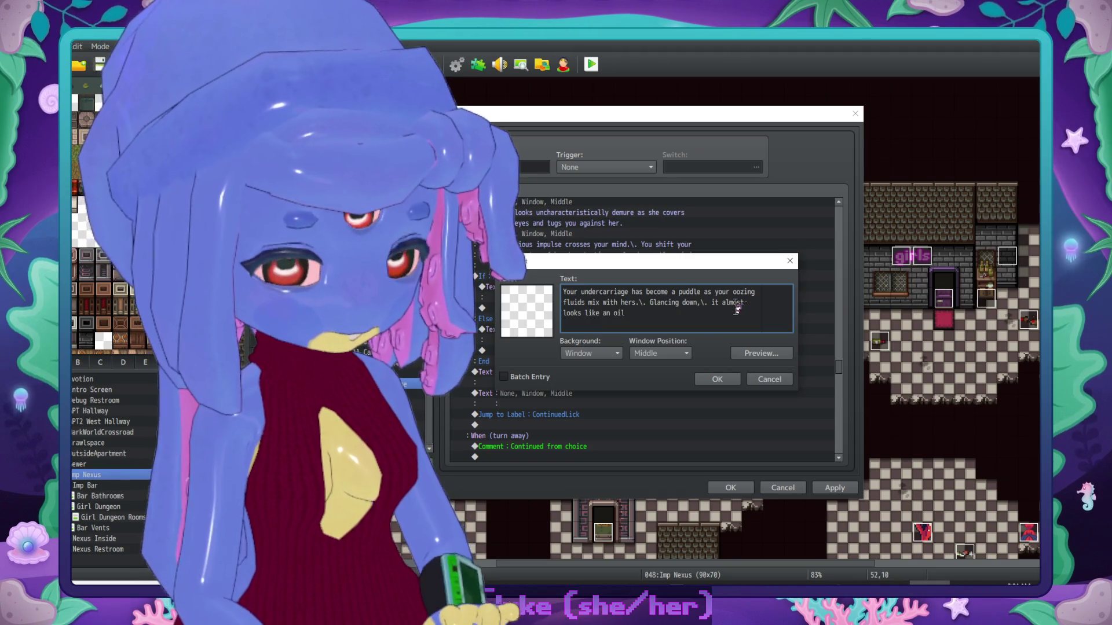
type(" spi")
type("ed.")
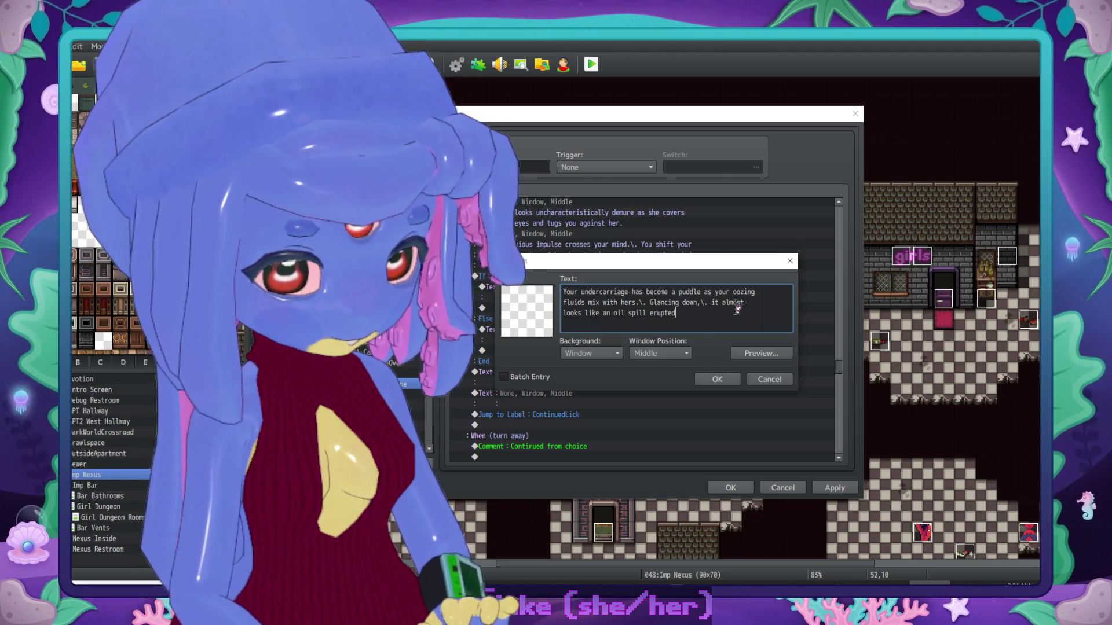
left_click(611, 313)
key("BackSpace")
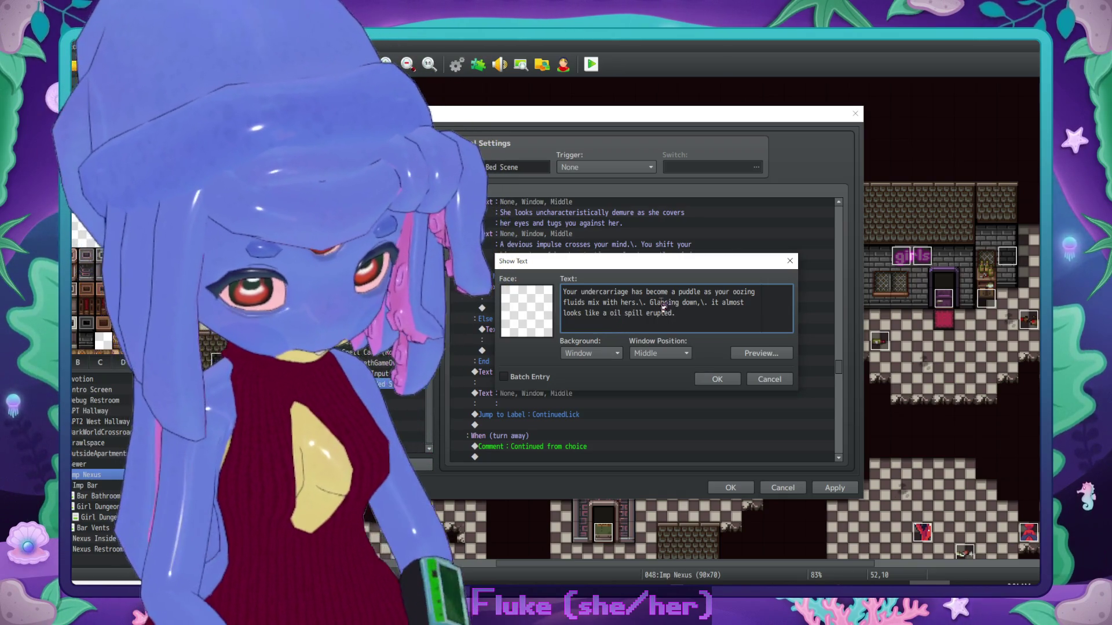
type("small")
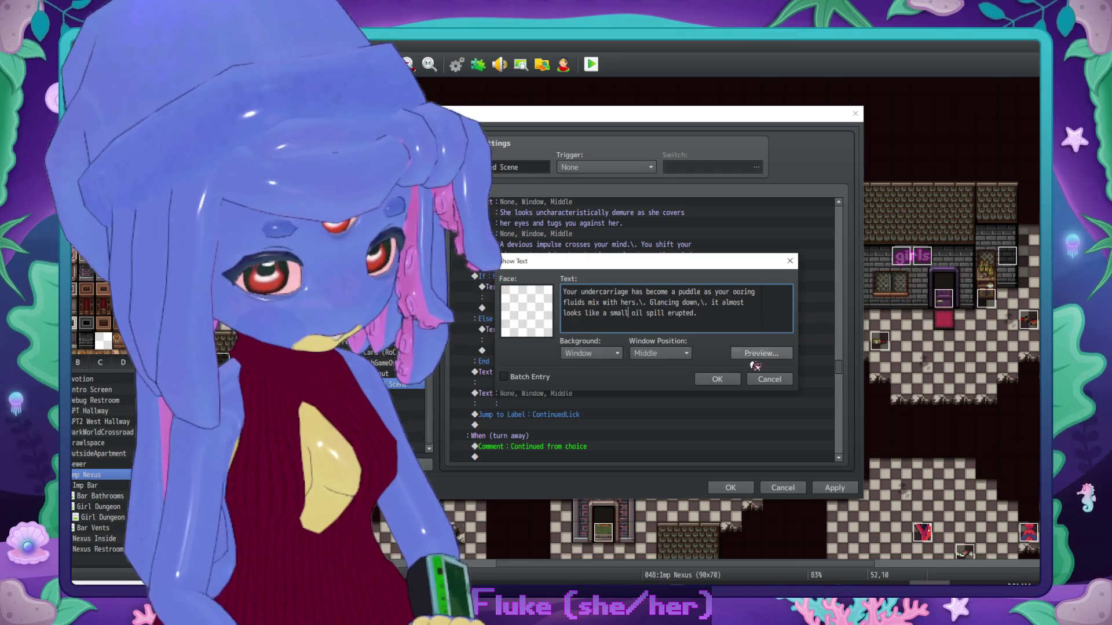
left_click(718, 380)
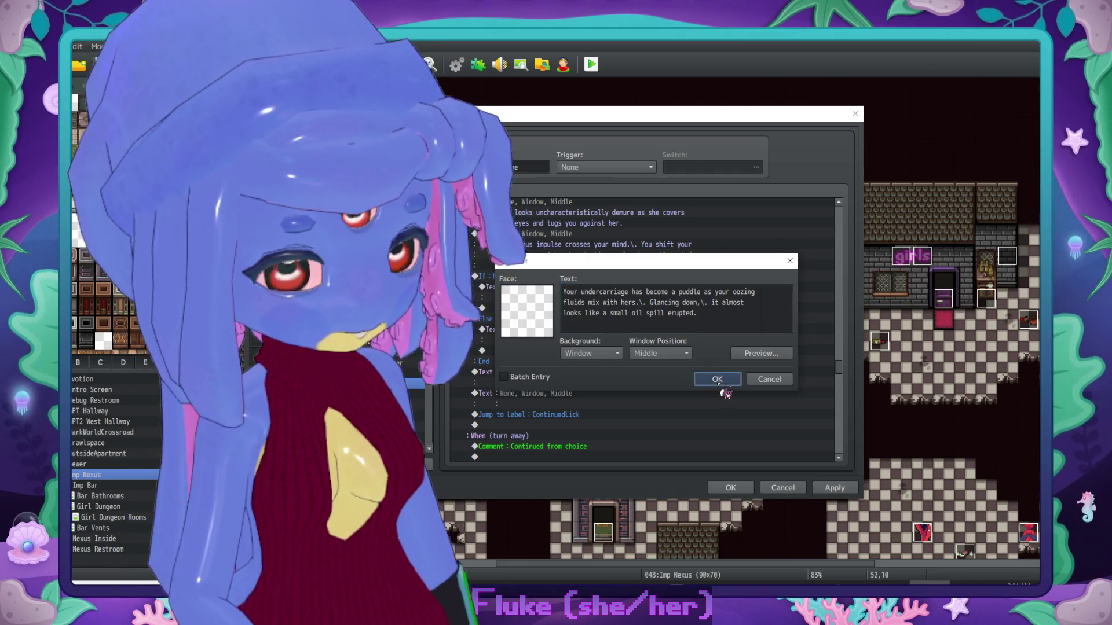
Step: Start the Else message with the line about the fabric of your soaked panties
double_click(596, 358)
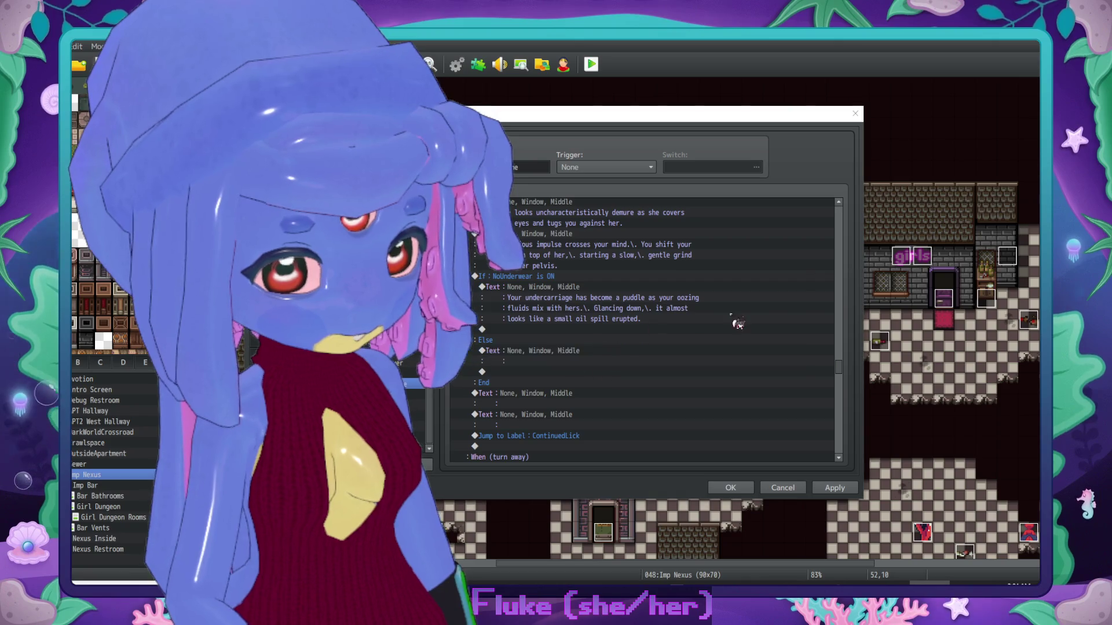
mouse_move(643, 260)
left_mouse_down()
mouse_move(738, 295)
mouse_move(685, 355)
left_mouse_up()
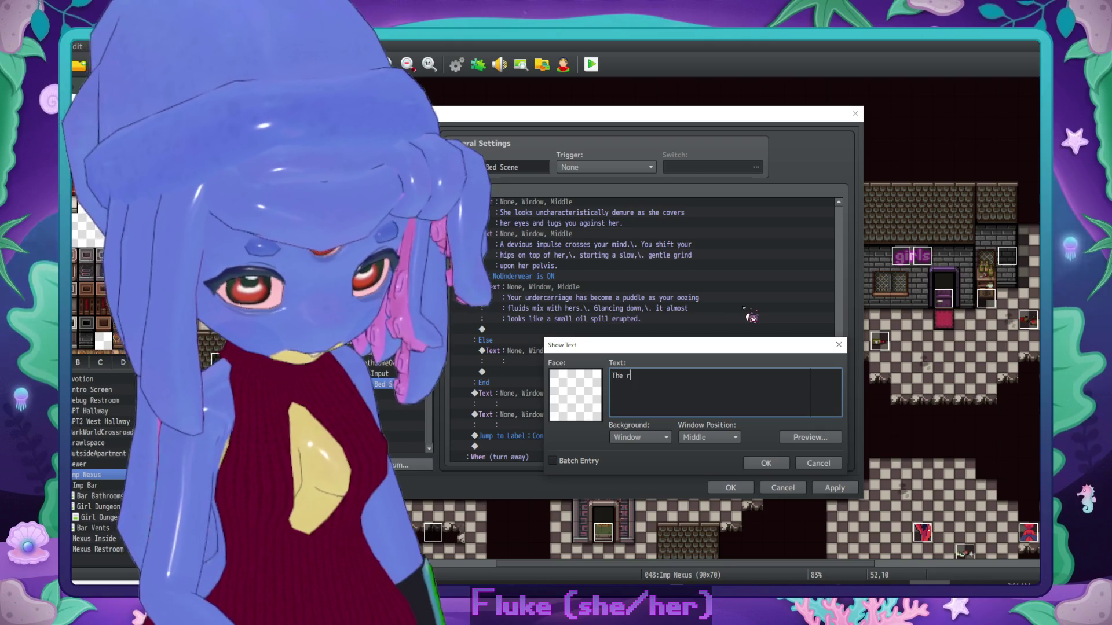
type("abriv o")
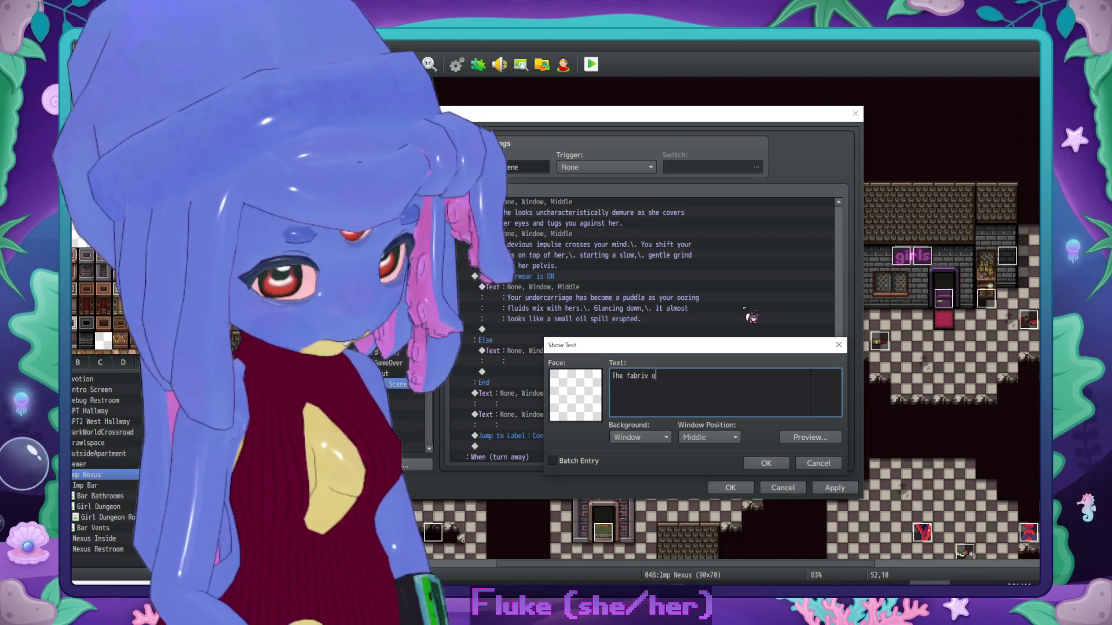
key("BackSpace")
key("BackSpace")
key("BackSpace")
type("c of your")
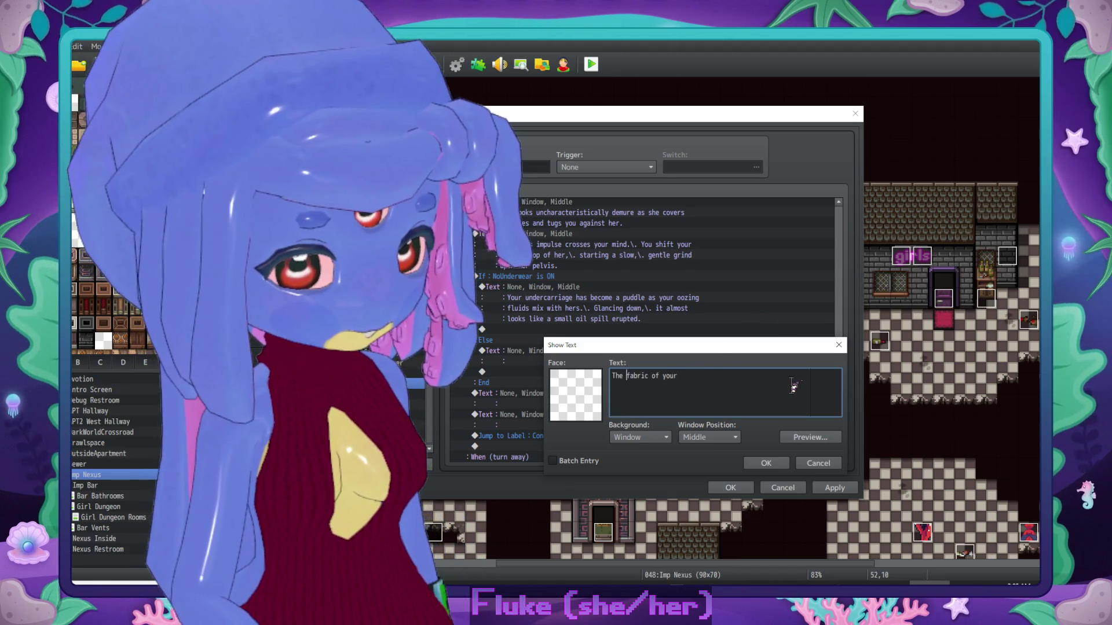
type("soaked")
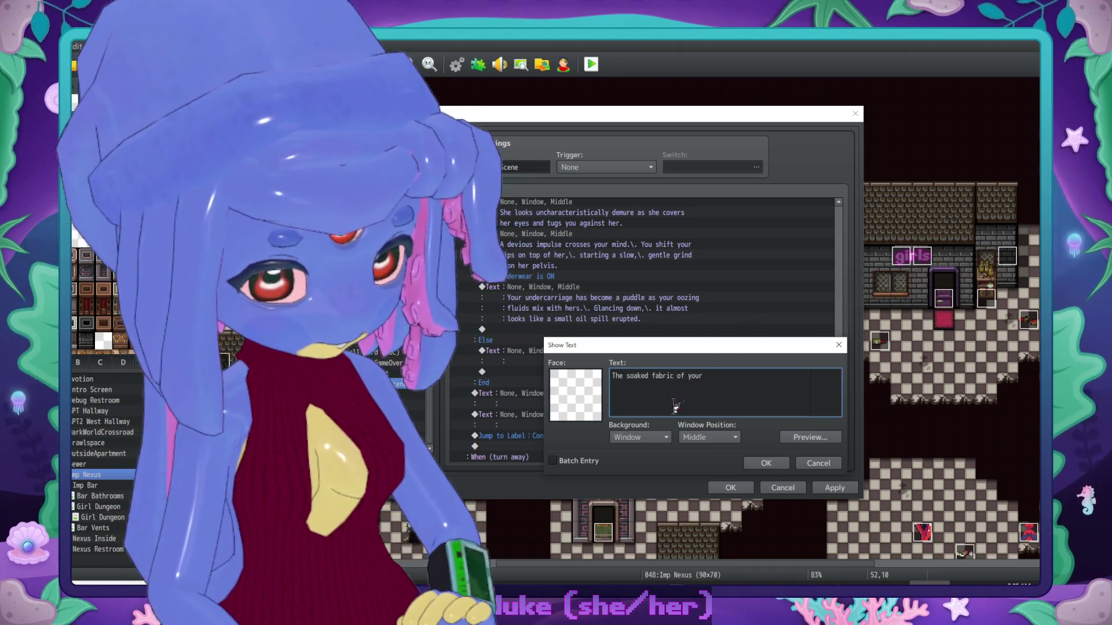
left_click(765, 395)
type("panties")
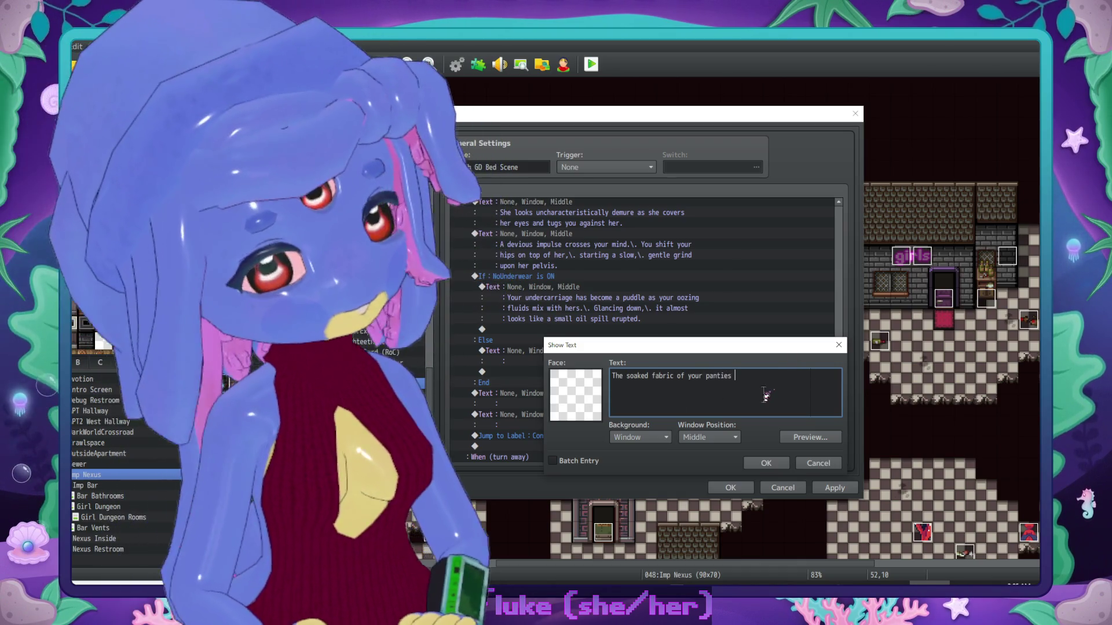
type("has become r")
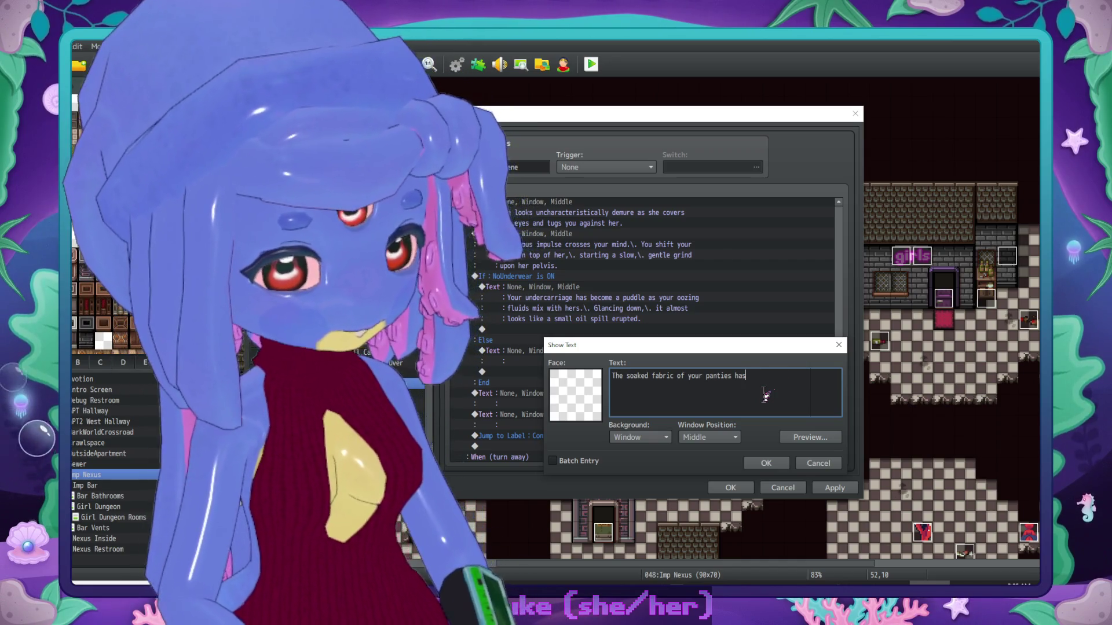
key("BackSpace")
key("BackSpace")
key("BackSpace")
type("feels rough against")
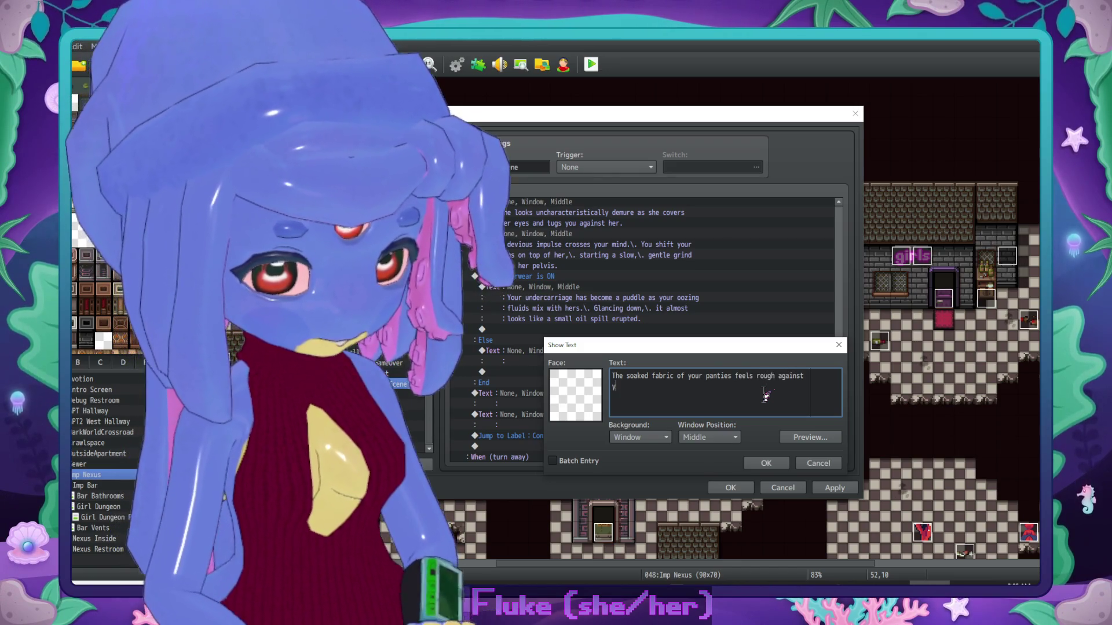
Step: Add the remaining lines ending at Sluph's swollen tendril and confirm the Else message
key("Return")
type("your sensitive pa")
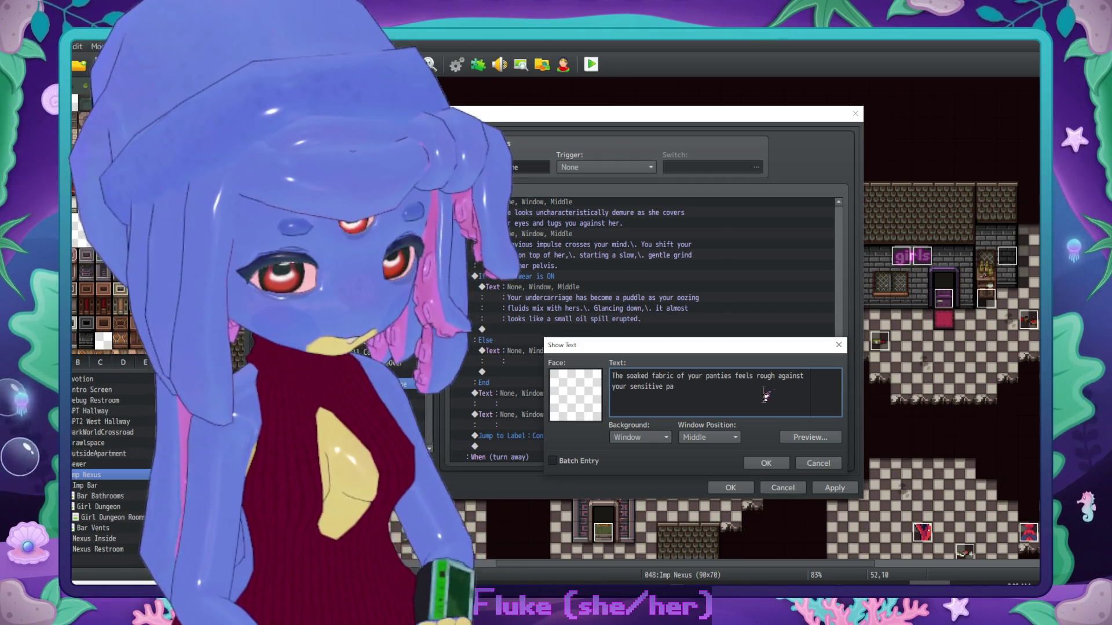
type("rts as it")
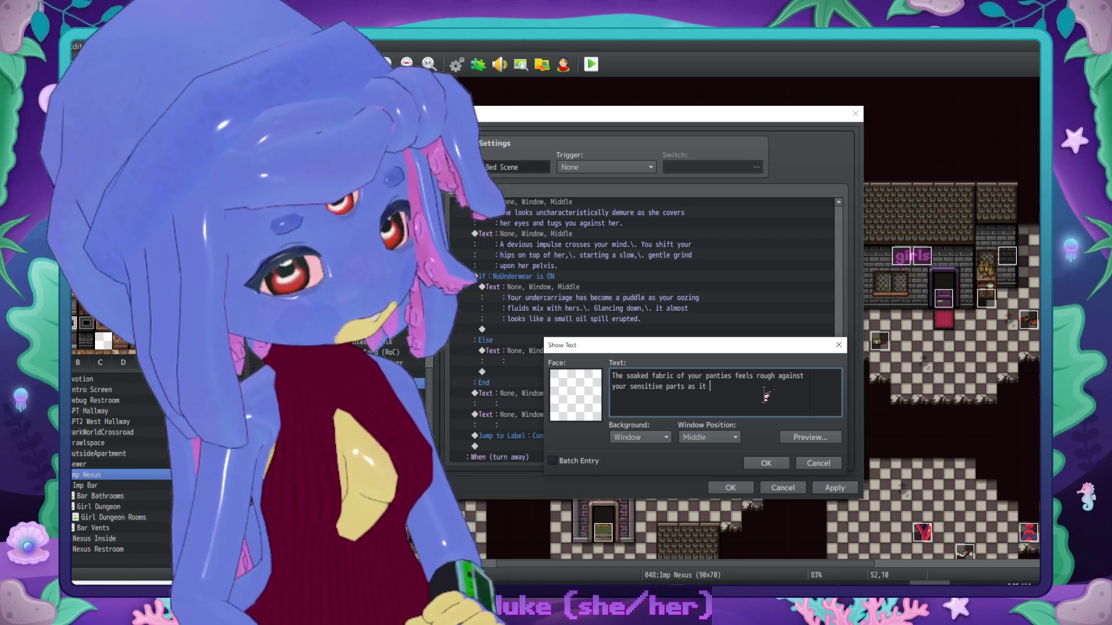
type(" rol")
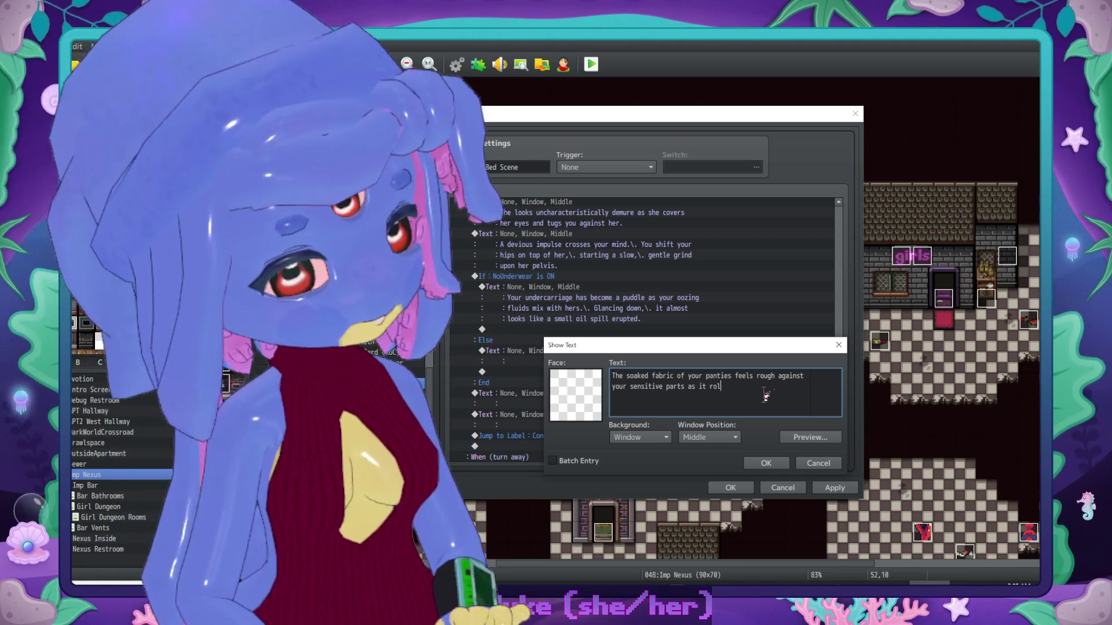
type("s against")
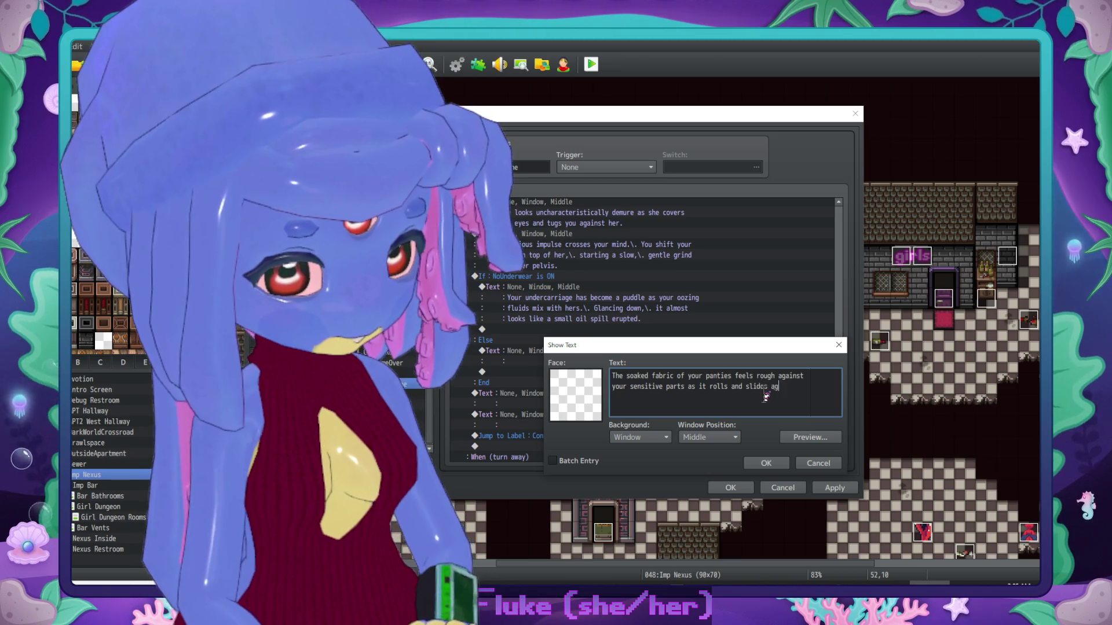
key("Return")
type("Sluph's ")
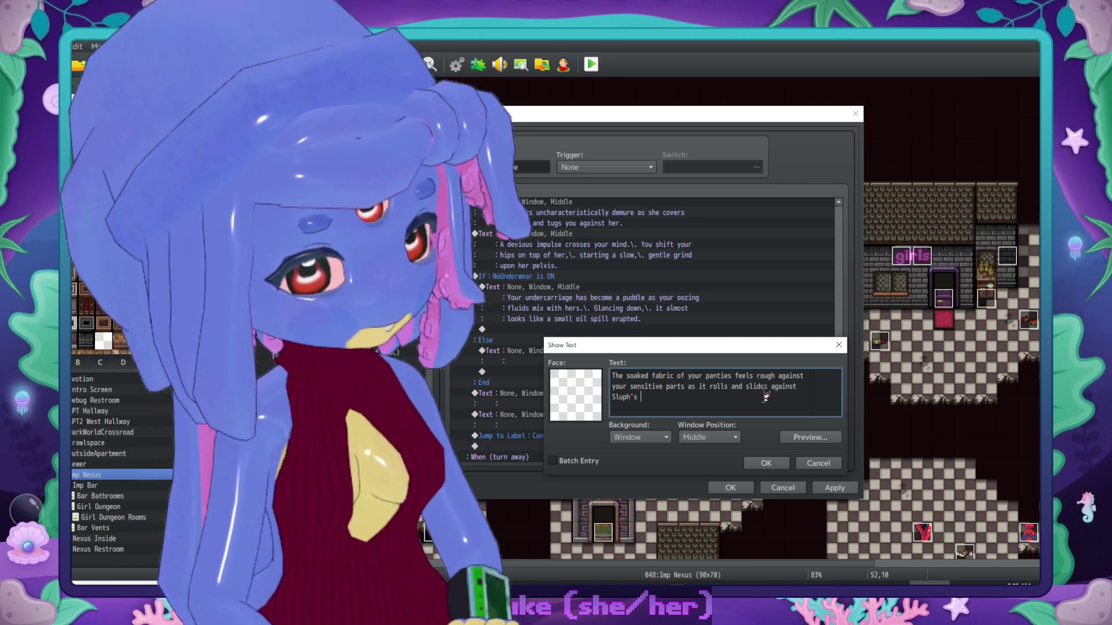
type("swollen tendri")
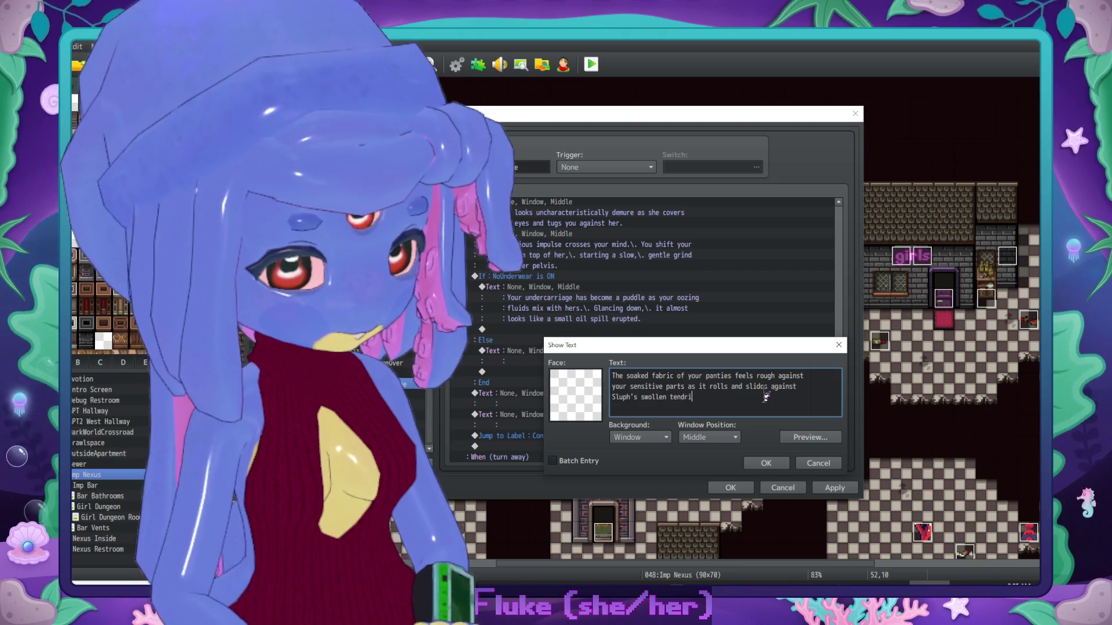
type("l.\\.")
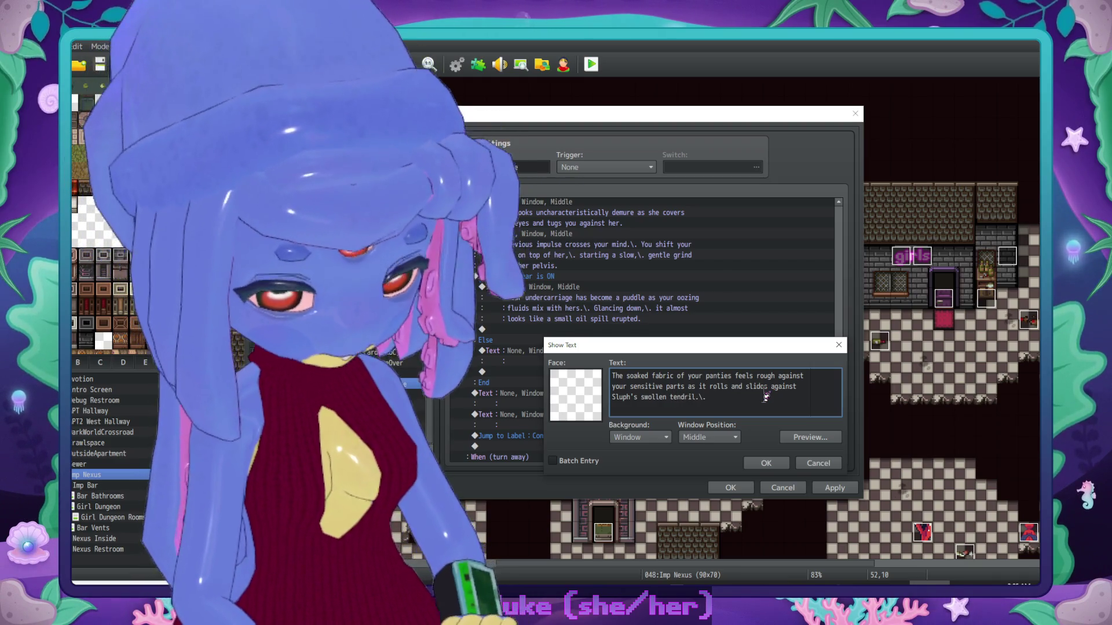
type(" Glancin")
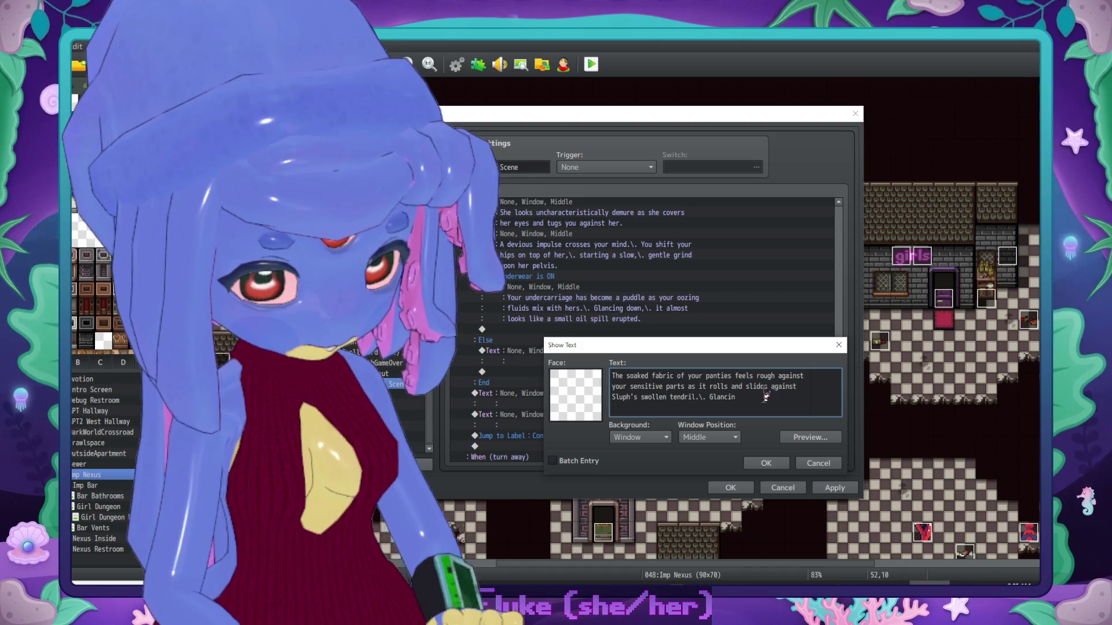
key("BackSpace")
key("BackSpace")
key("BackSpace")
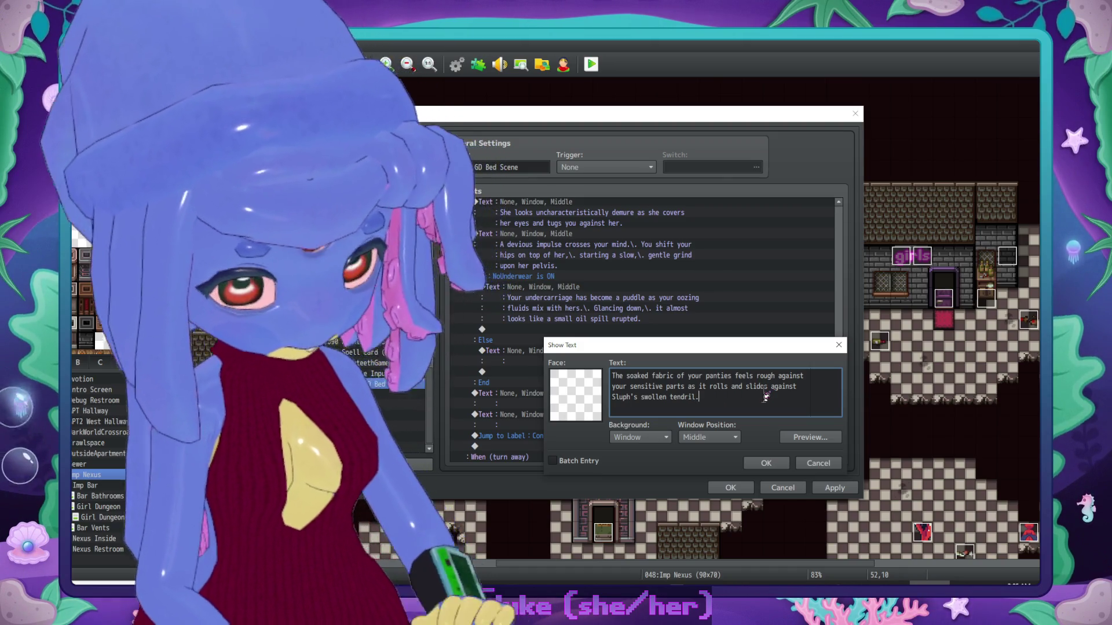
left_click(781, 463)
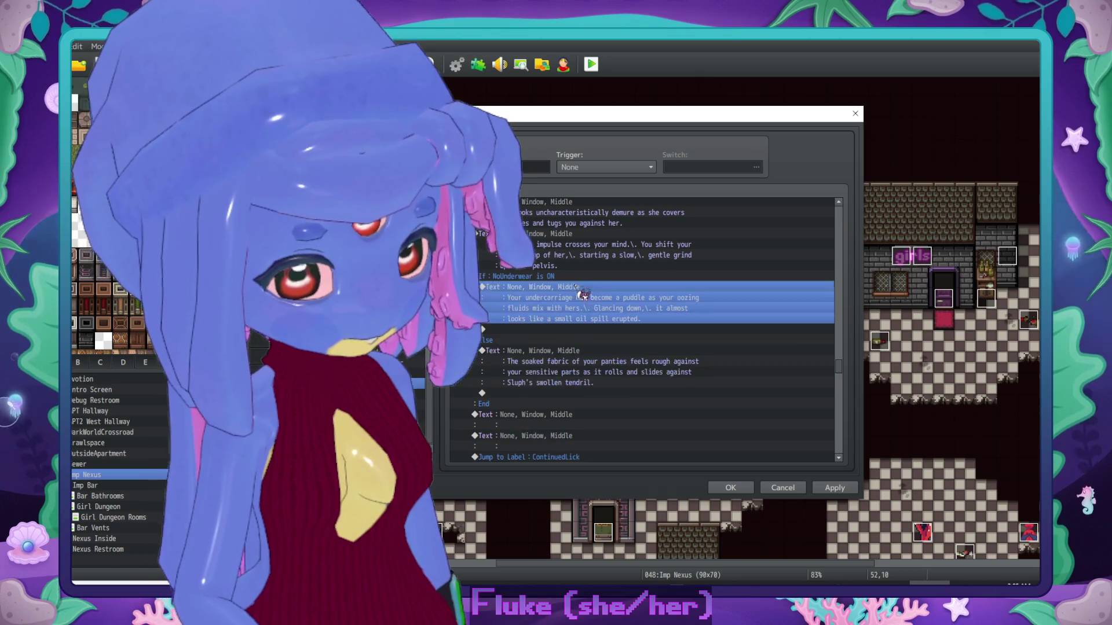
Step: Replace the 'Glancing down' sentence so the ON message ends 'against the base of her swollen tendril hotly.'
key("Return")
left_click_drag(697, 314, 652, 301)
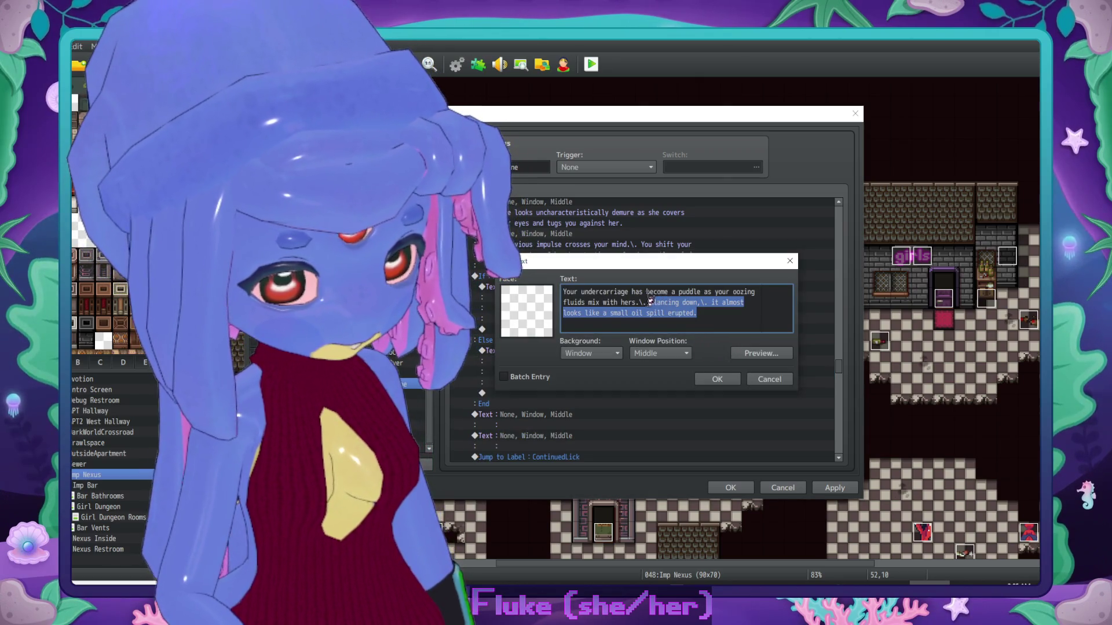
key("BackSpace")
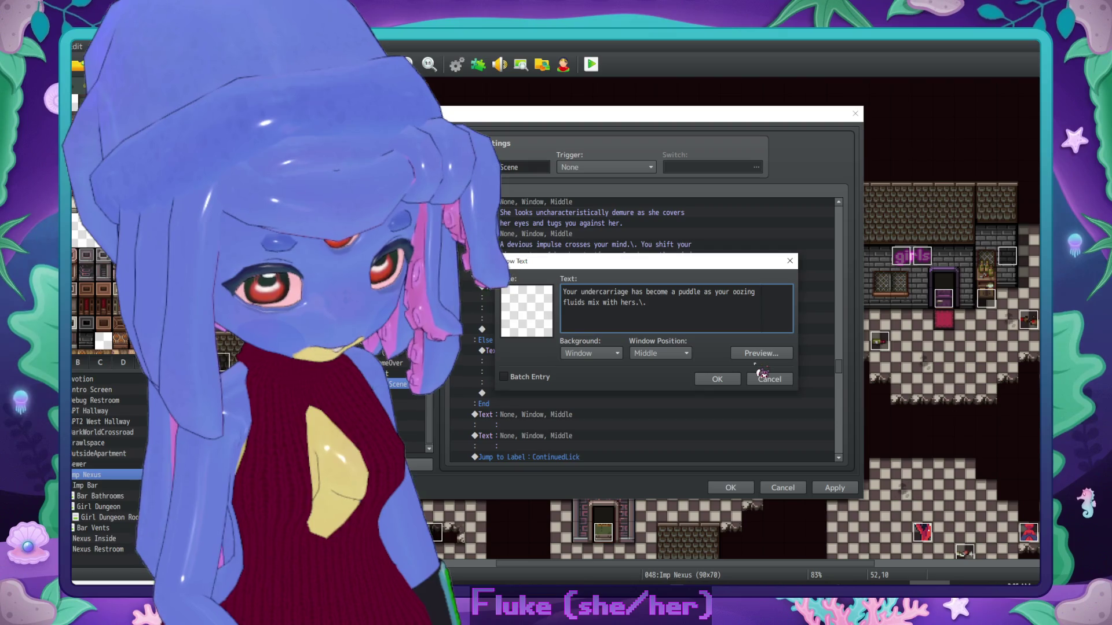
key("Return")
type("You can fe")
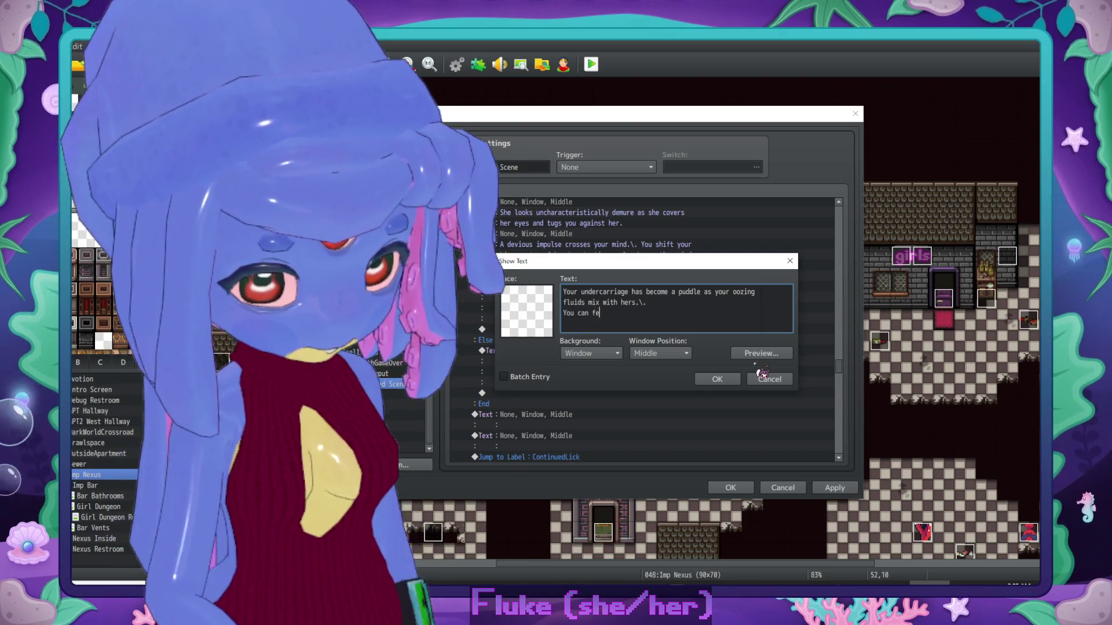
type("el your daint")
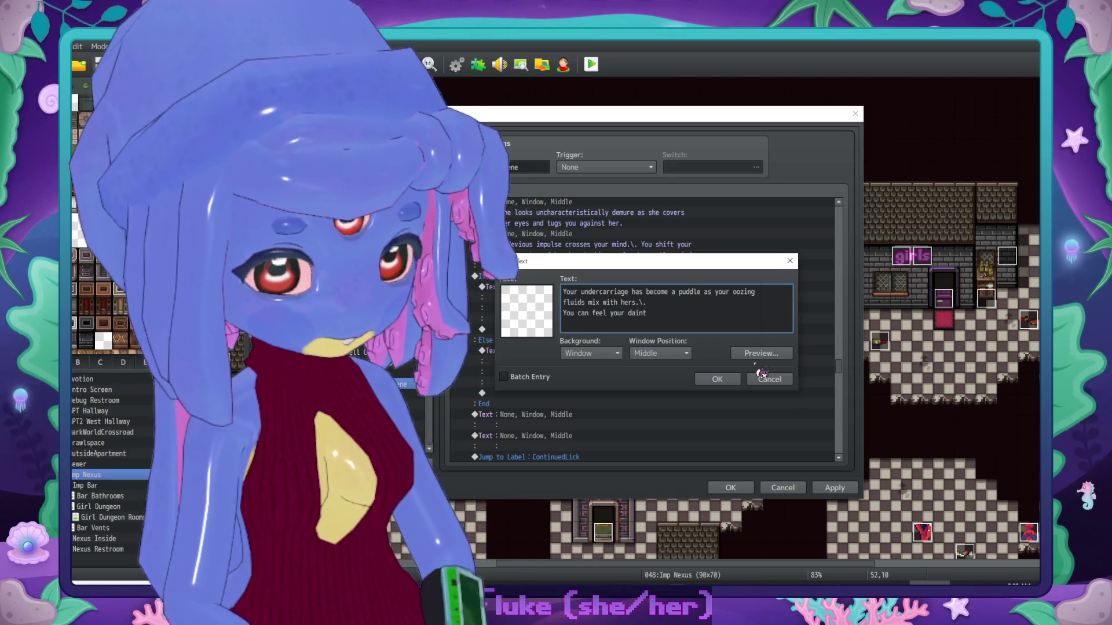
type("y ph")
type("ysiology press and")
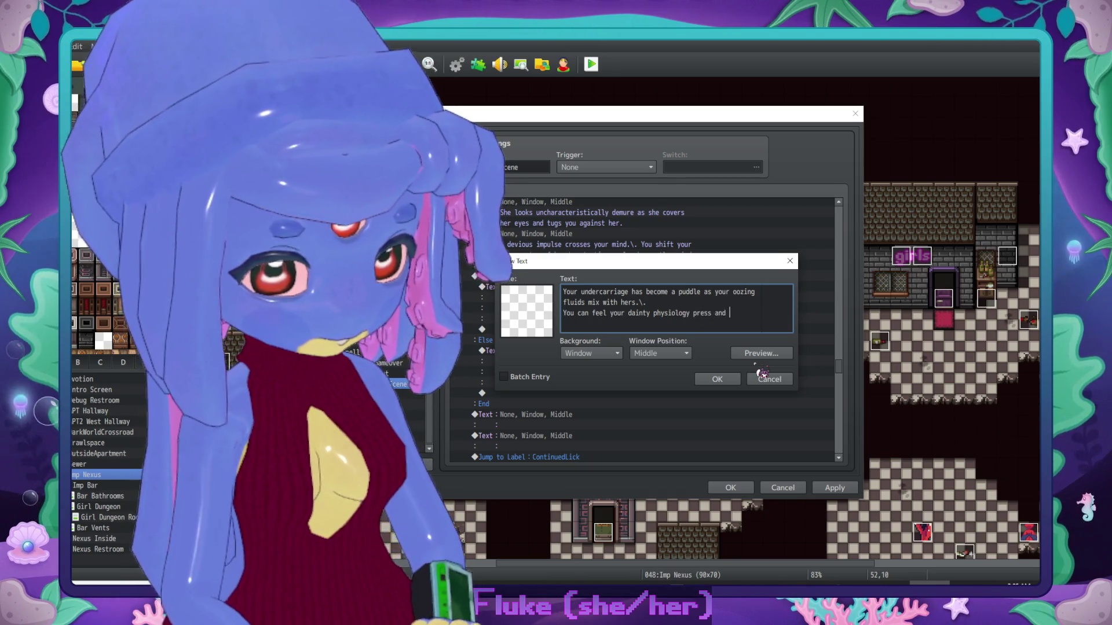
type(" slide sagai")
key("BackSpace")
key("BackSpace")
key("BackSpace")
type("r swollen t")
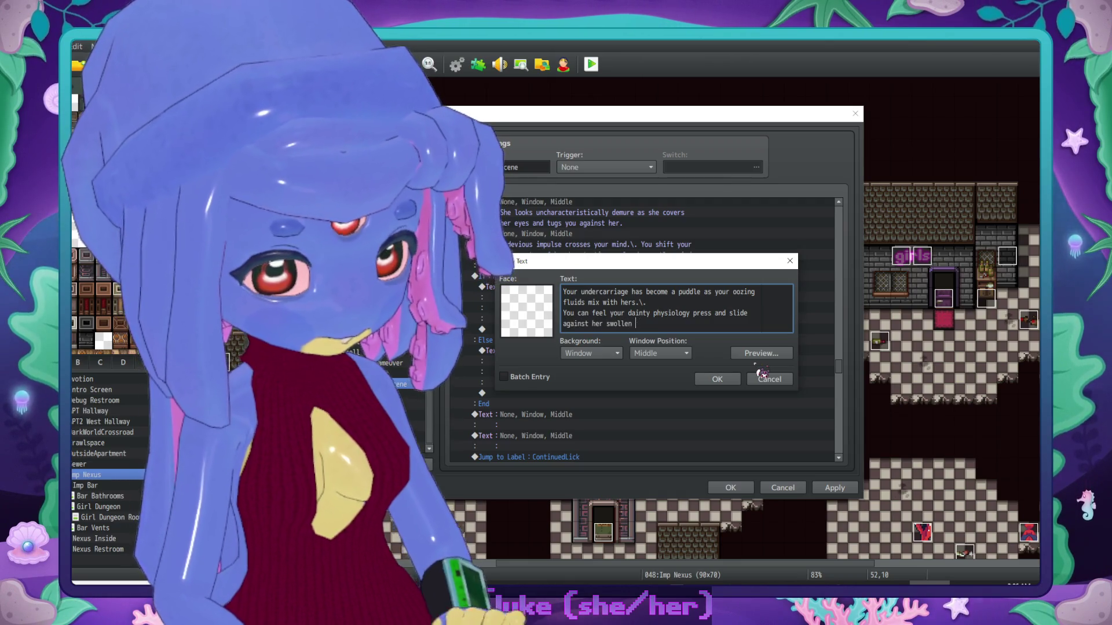
key("BackSpace")
key("BackSpace")
key("BackSpace")
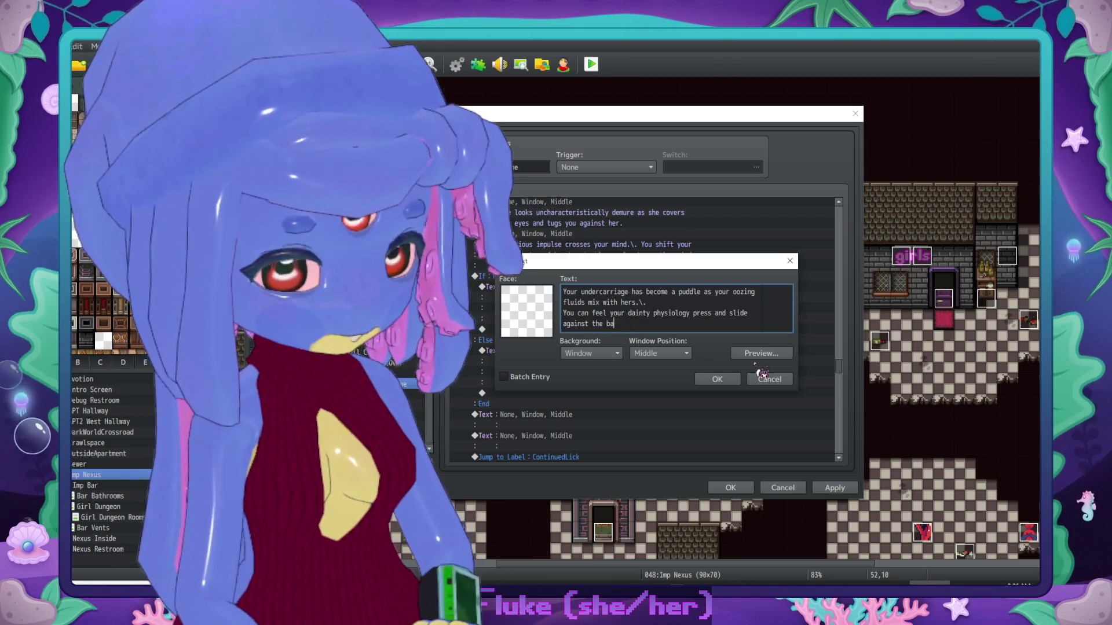
type("ase of her swollen tendril ")
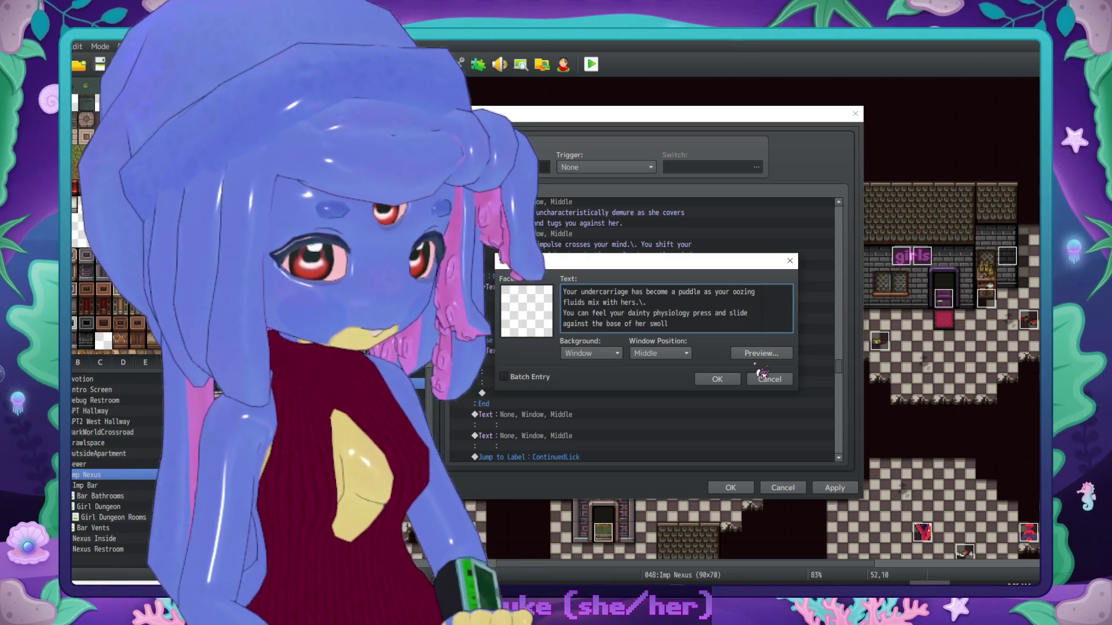
type("hotly.")
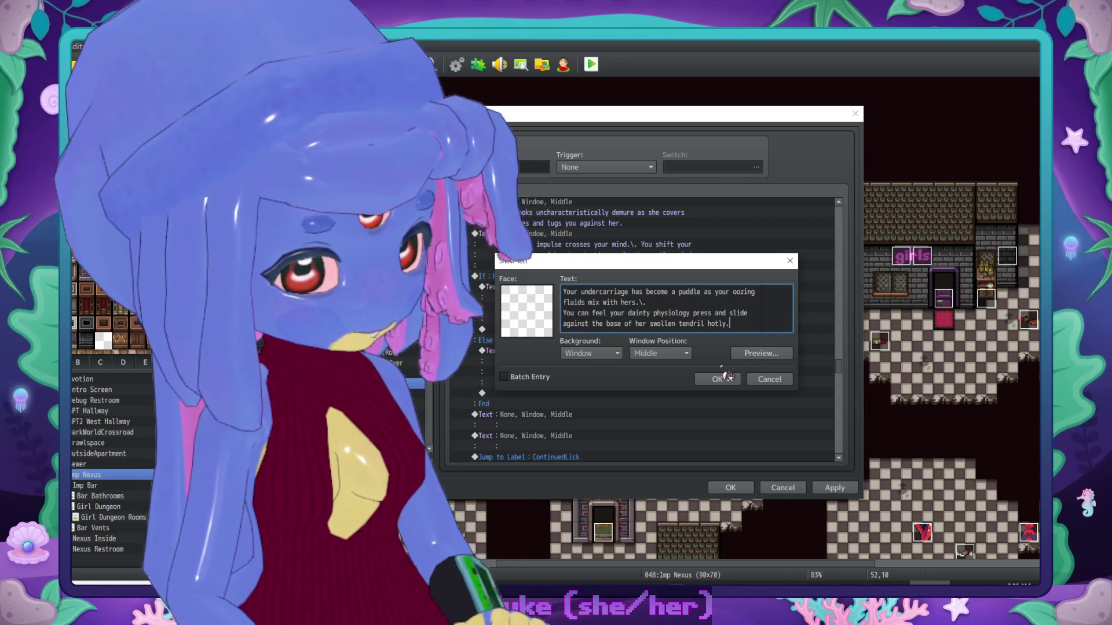
left_click(727, 377)
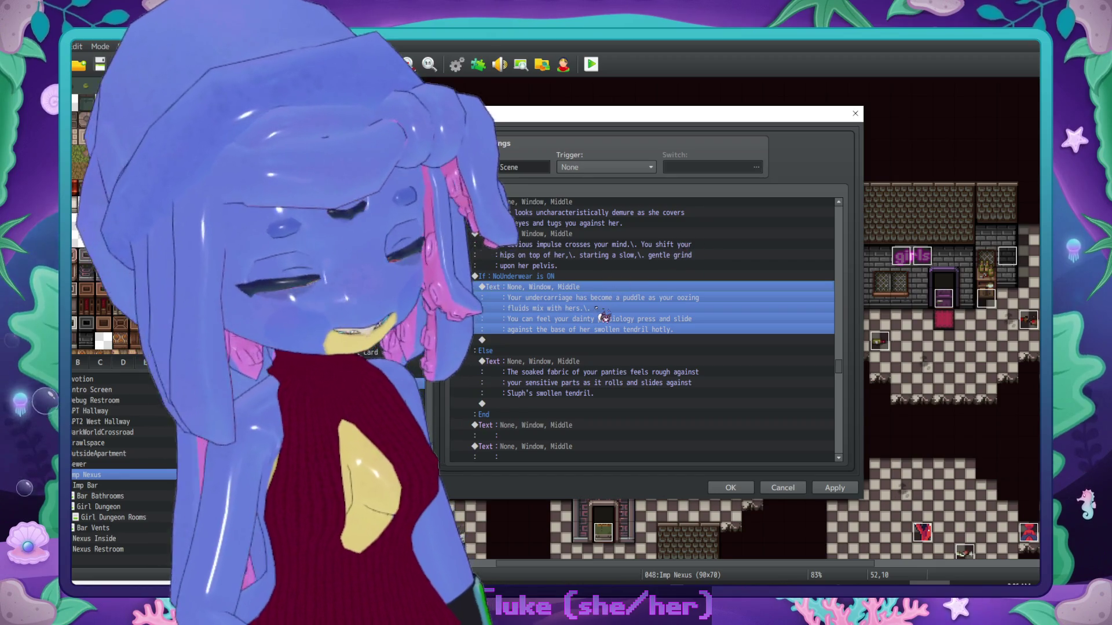
scroll(579, 296, "down", 2)
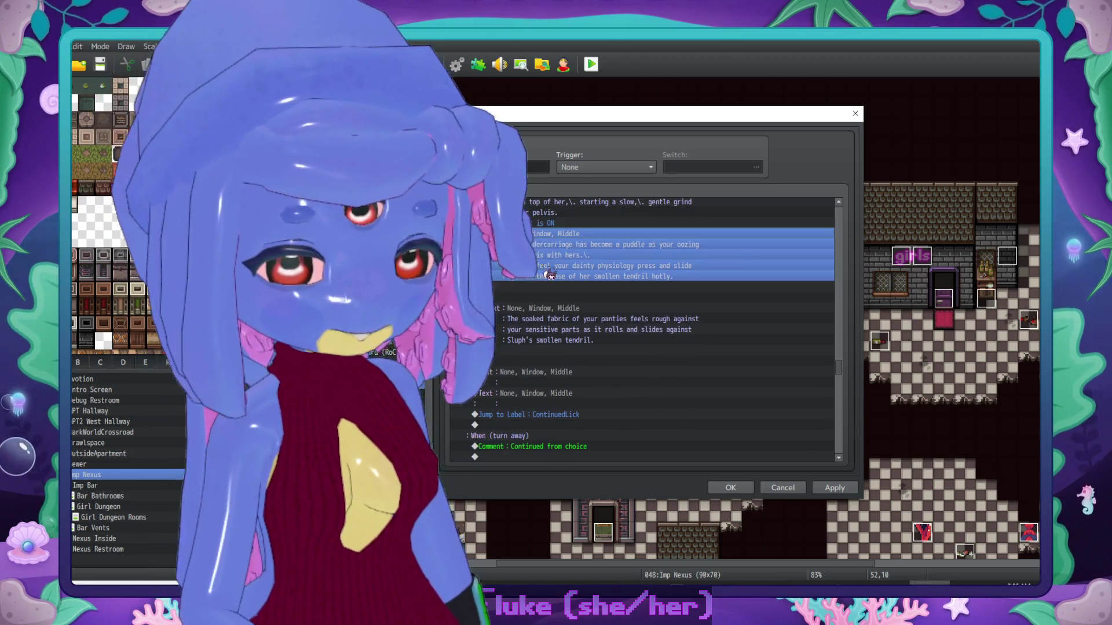
Step: Start the post-branch message: Sluph snorts loudly into her third arm, fixing the 'into' typo
left_click(582, 382)
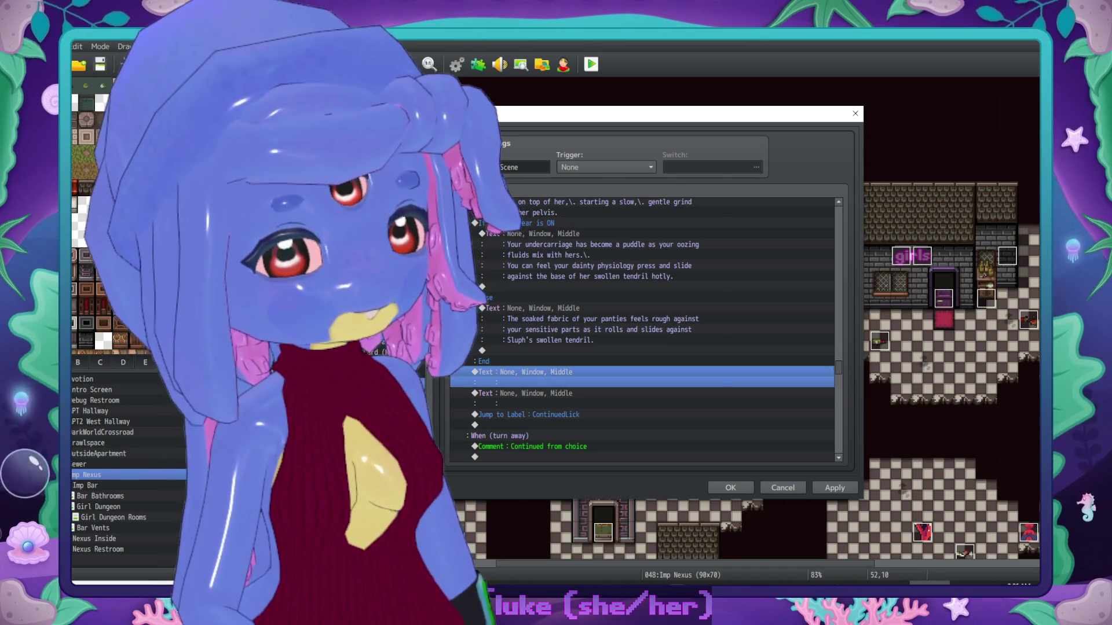
scroll(666, 333, "down", 1)
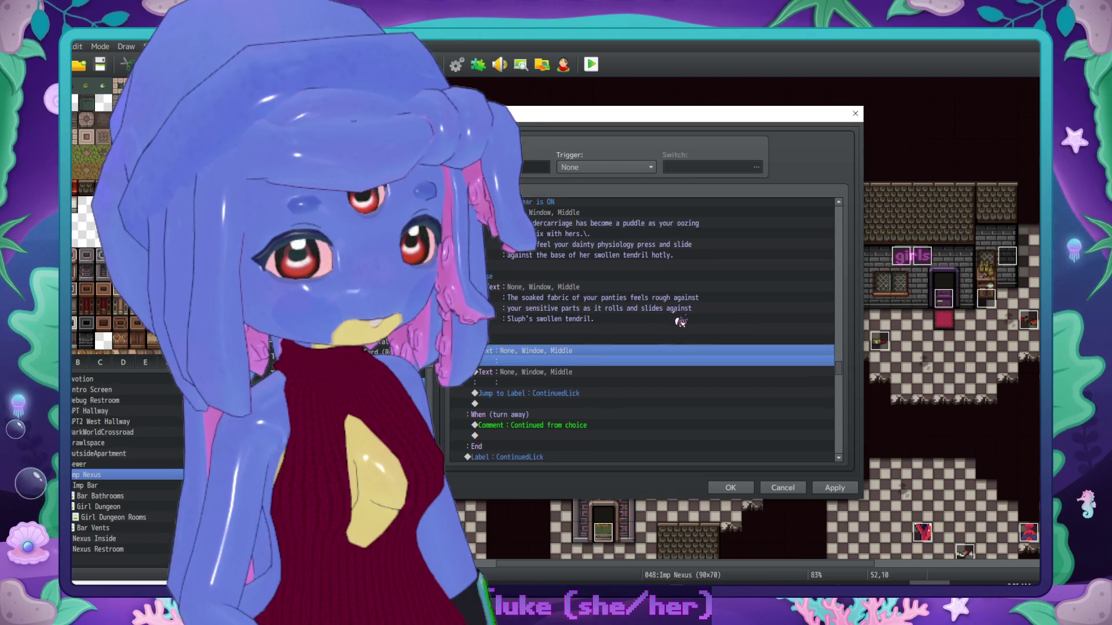
double_click(693, 358)
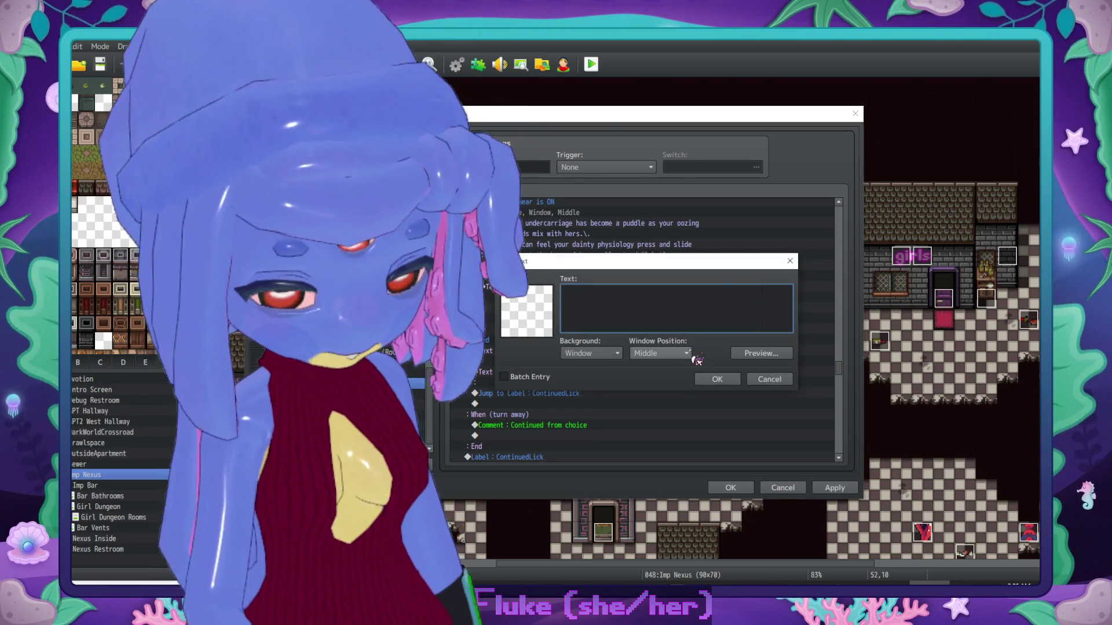
type("Sluph snorts loudl")
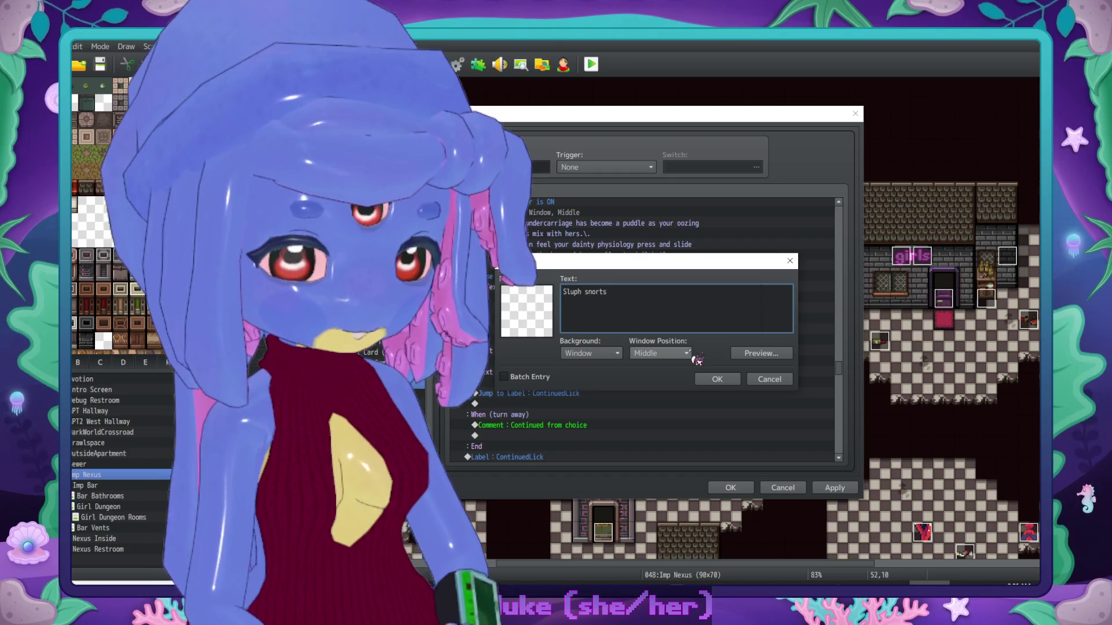
type("y inyo her t")
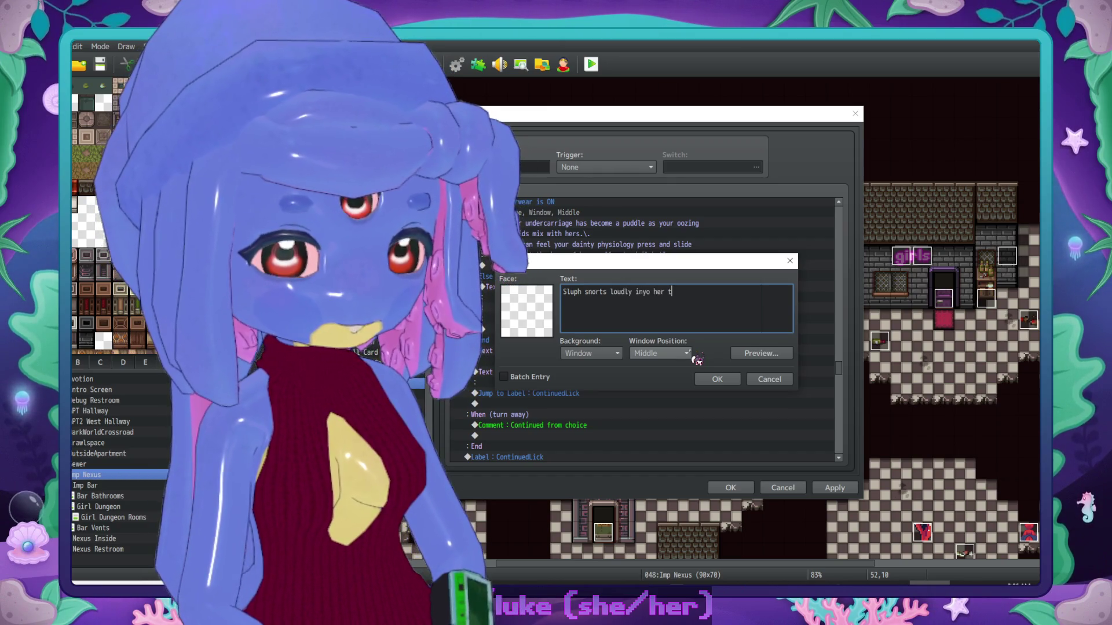
type("hird arm,\\.")
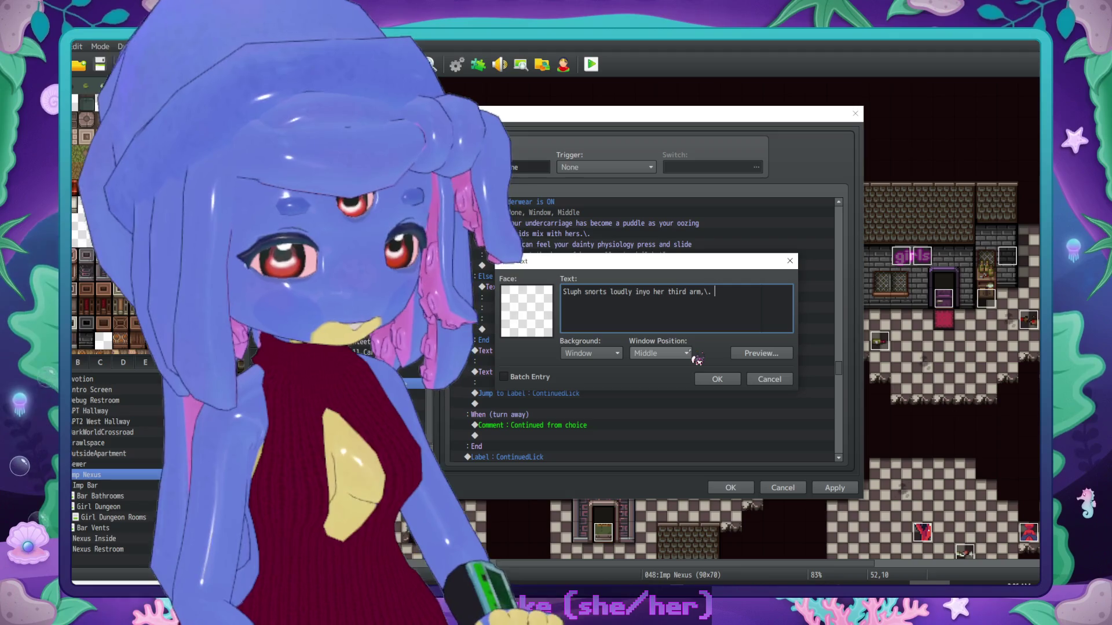
key("Left")
key("Left")
key("Left")
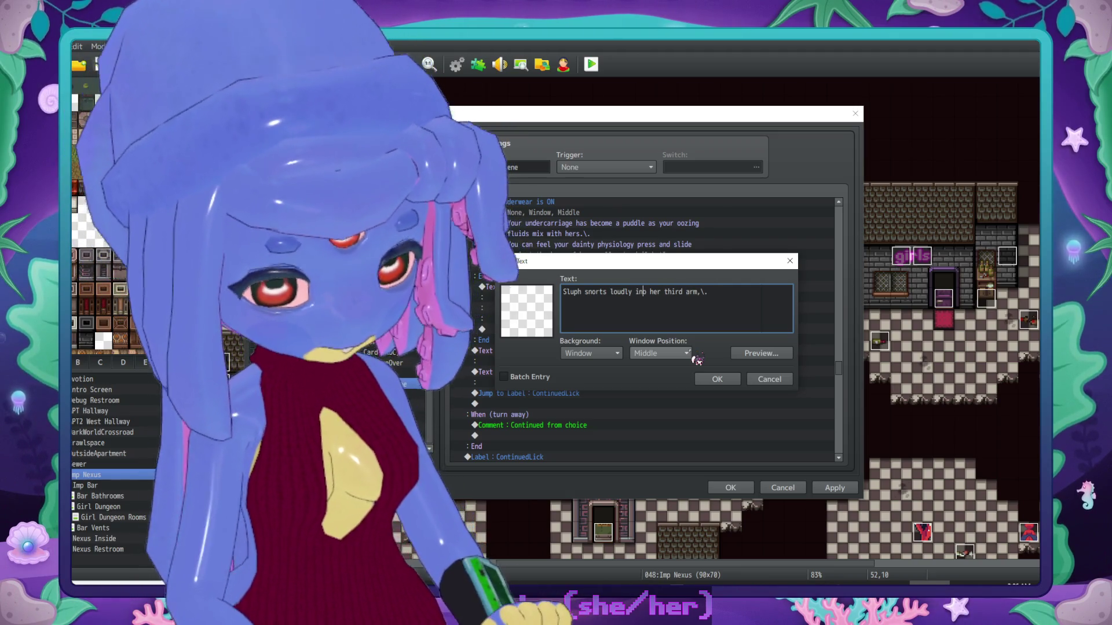
key("BackSpace")
type("to")
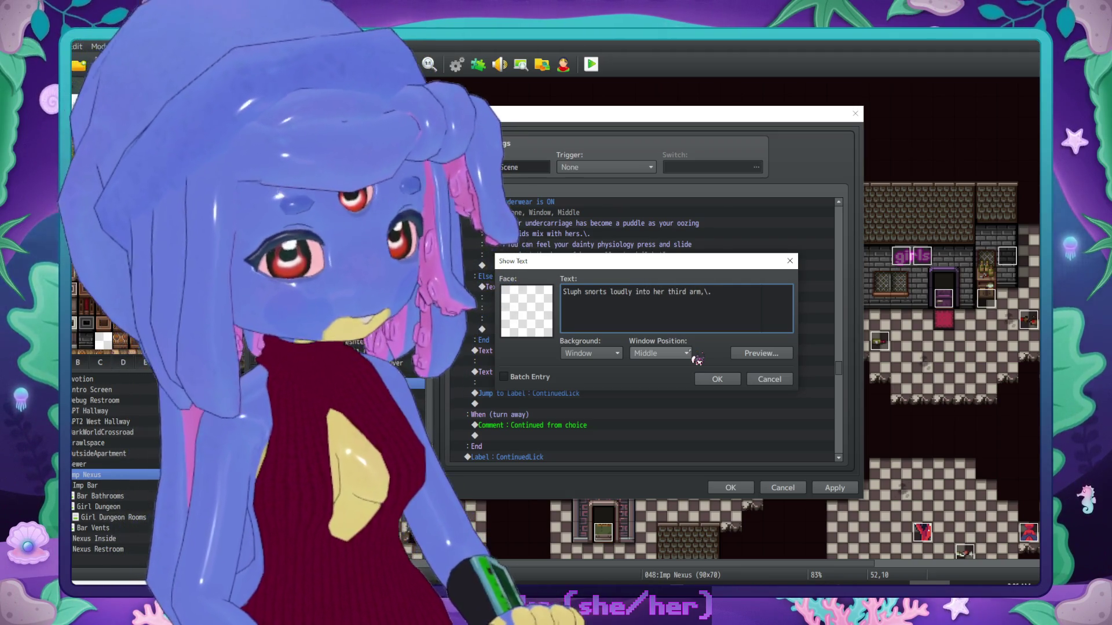
key("End")
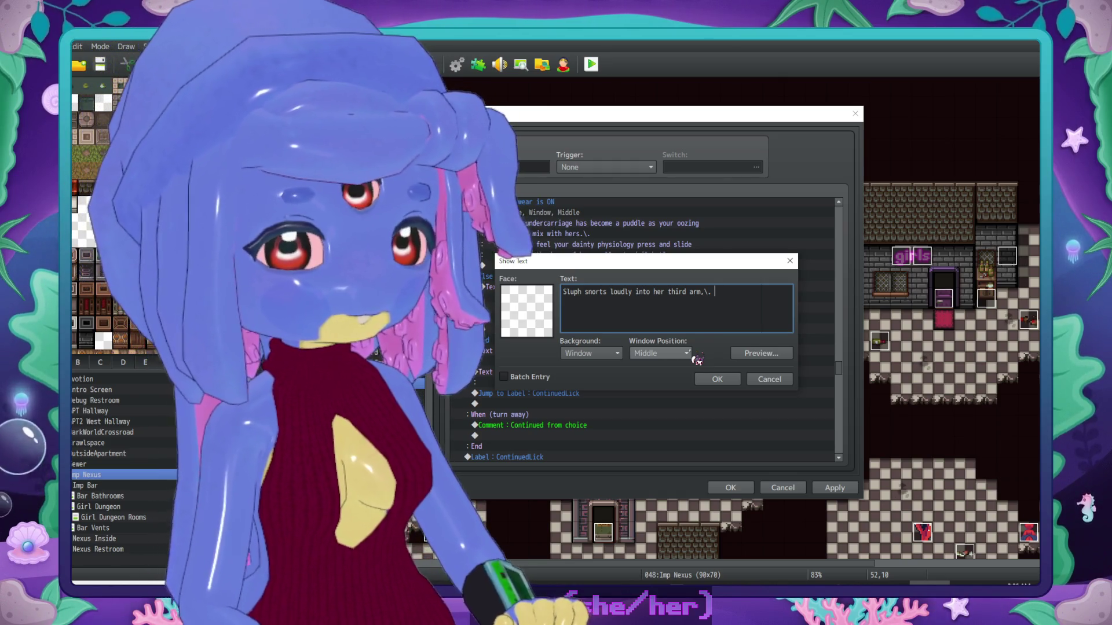
type("her two")
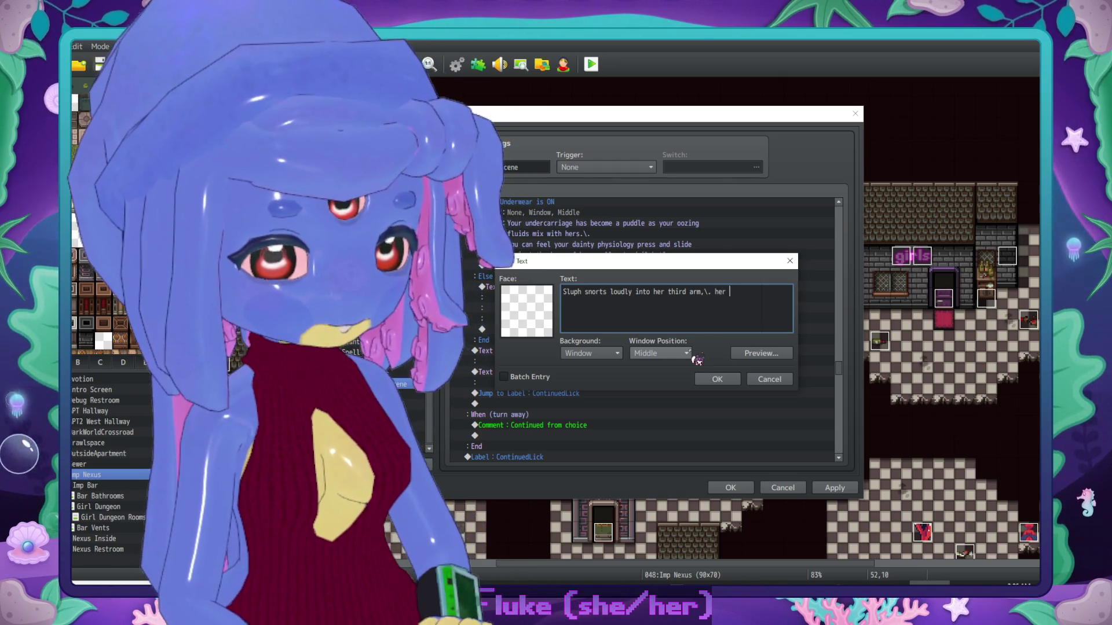
Step: Add the second line ending 'gripping onto your thighs with a suddenly needful strength.'
key("Return")
type("clsms")
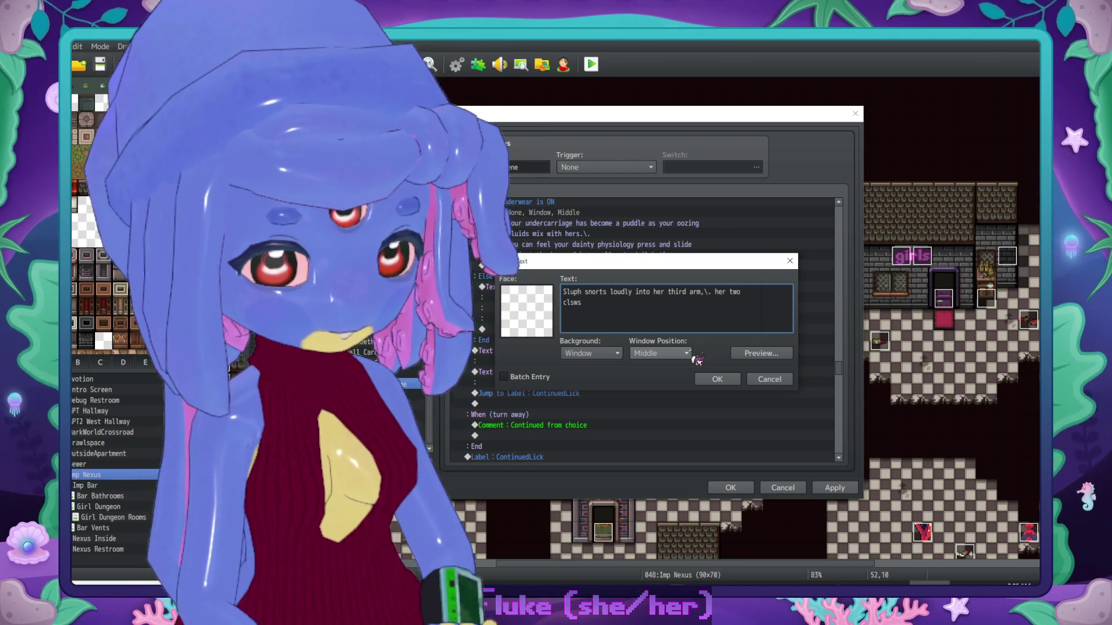
key("BackSpace")
key("BackSpace")
key("BackSpace")
type("awed h")
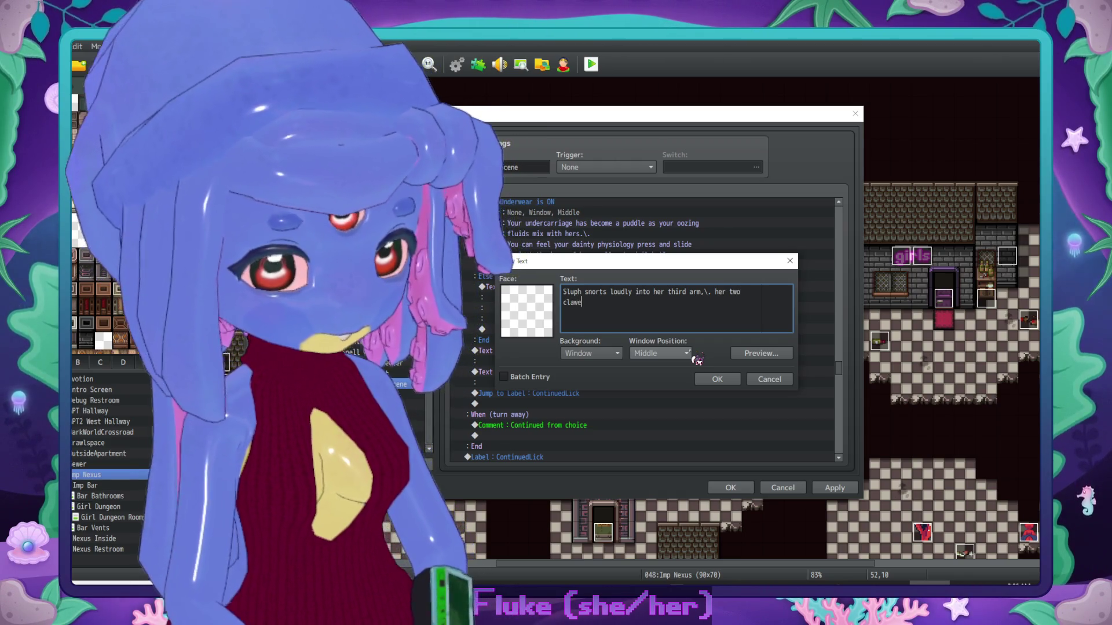
type("ands g")
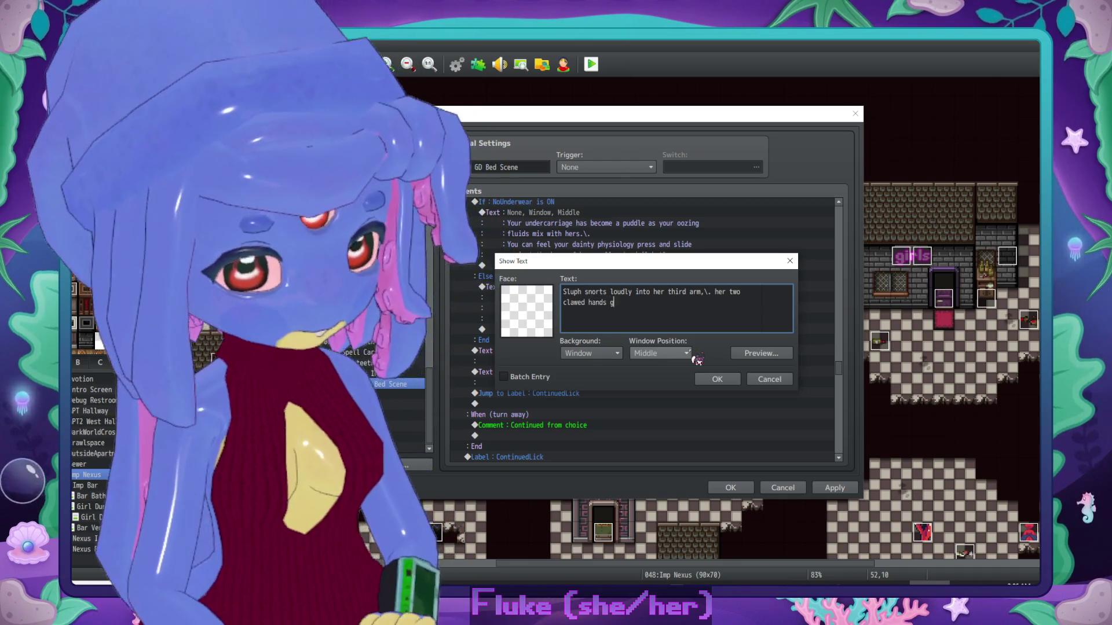
type("ripping onto your thi")
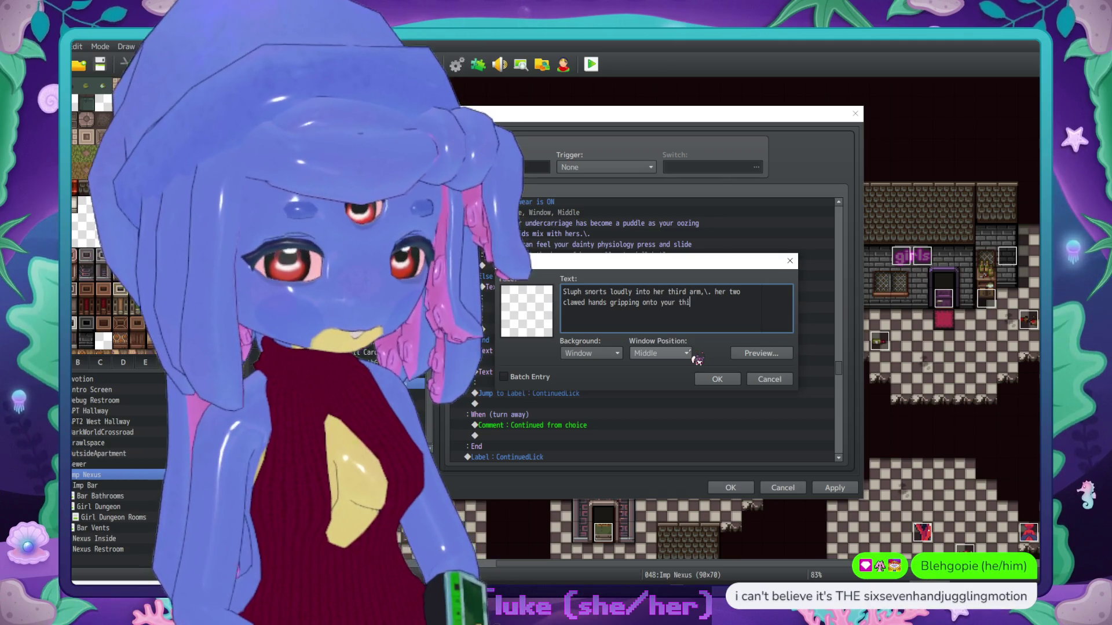
type("ghs with a suddenly")
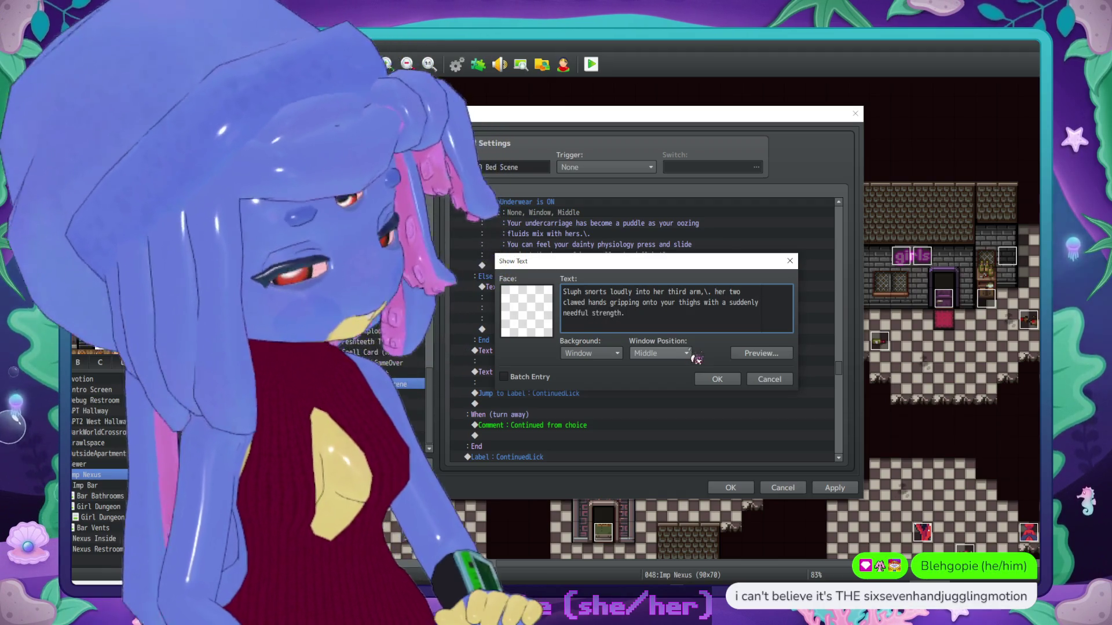
left_click(716, 378)
left_click(595, 356)
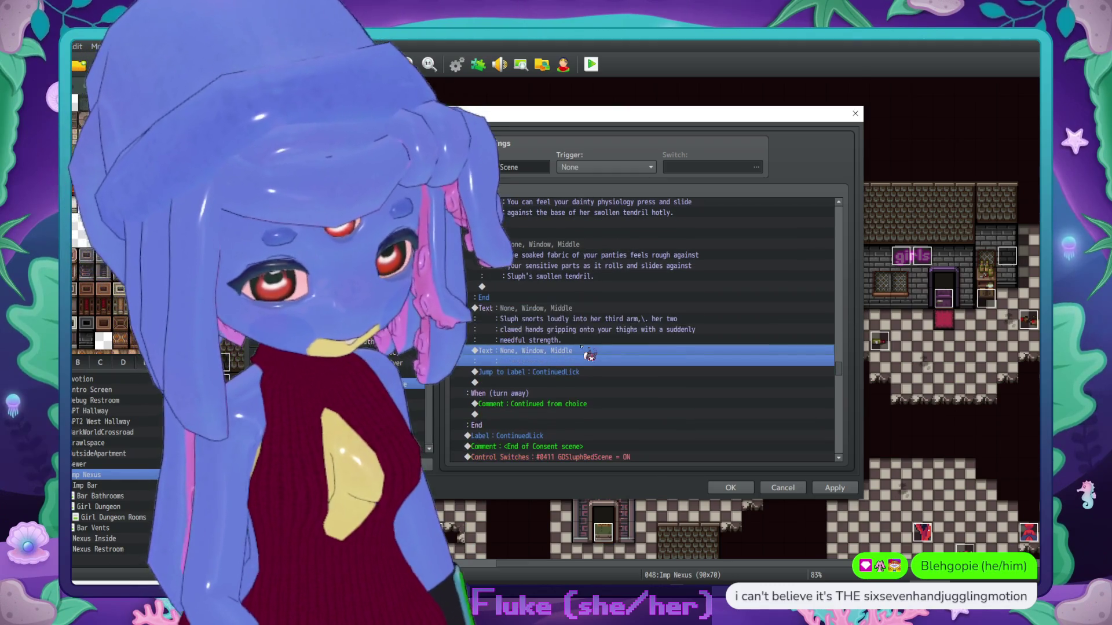
Step: Paste more blank messages, then insert Play SE sluphsound at volume 70 (70, 100, 0)
key("ctrl+v")
key("ctrl+v")
key("ctrl+v")
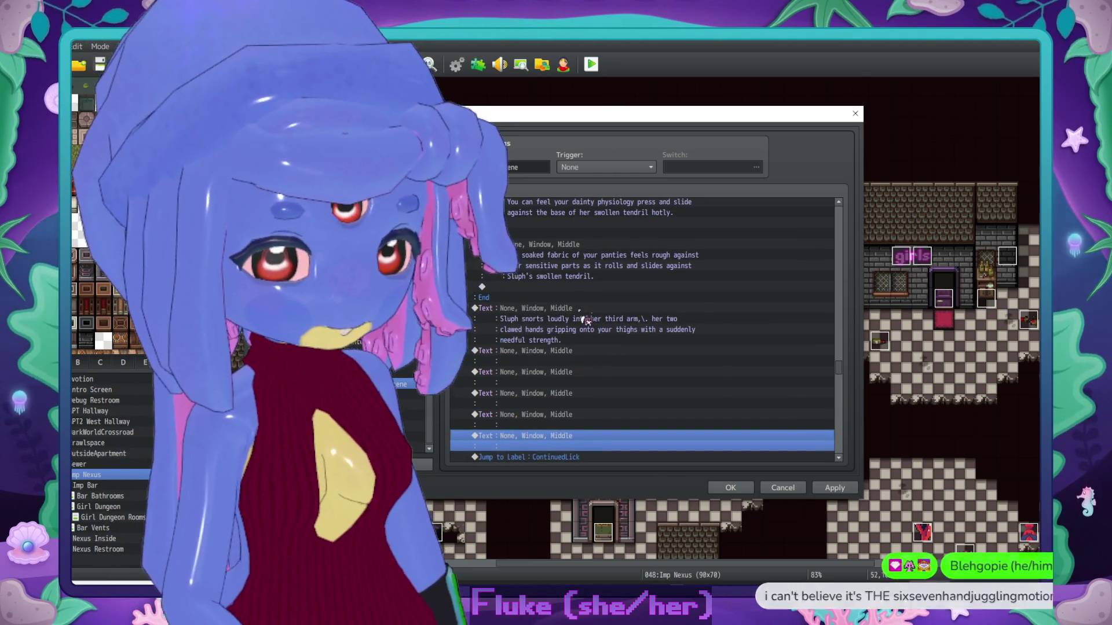
key("Insert")
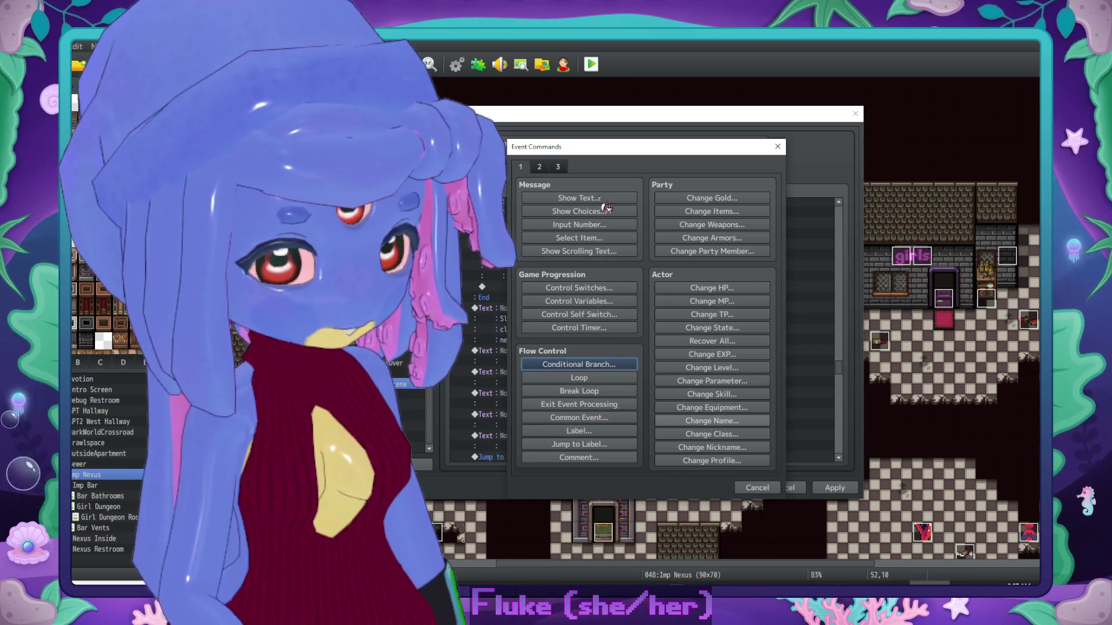
scroll(763, 457, "down", 1)
left_click(712, 431)
scroll(622, 326, "down", 10)
scroll(623, 326, "down", 10)
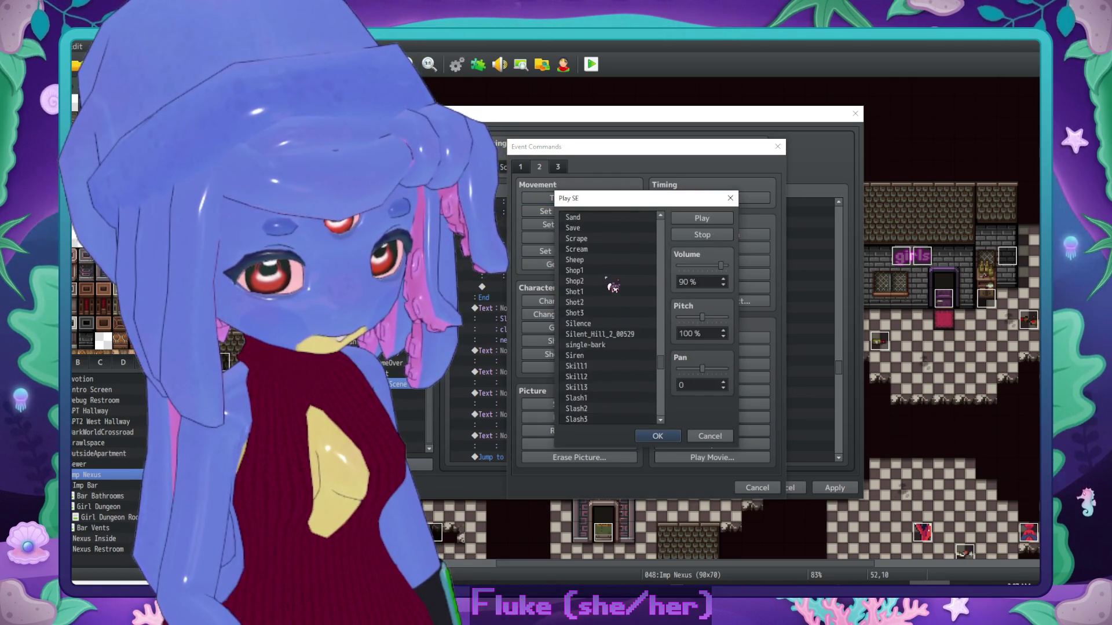
scroll(602, 307, "down", 2)
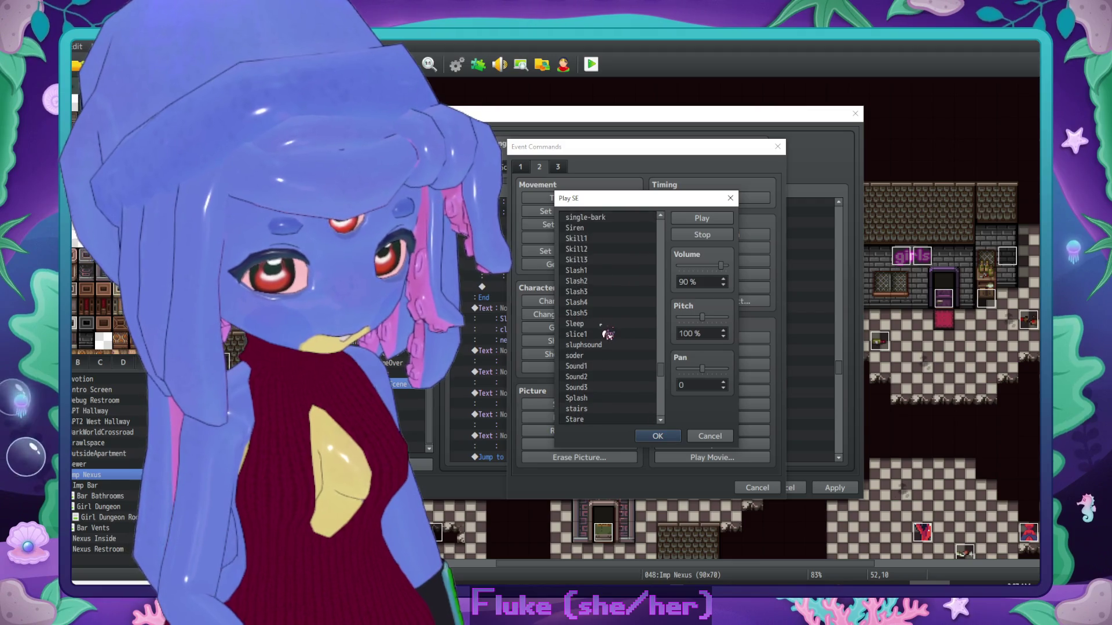
left_click(602, 345)
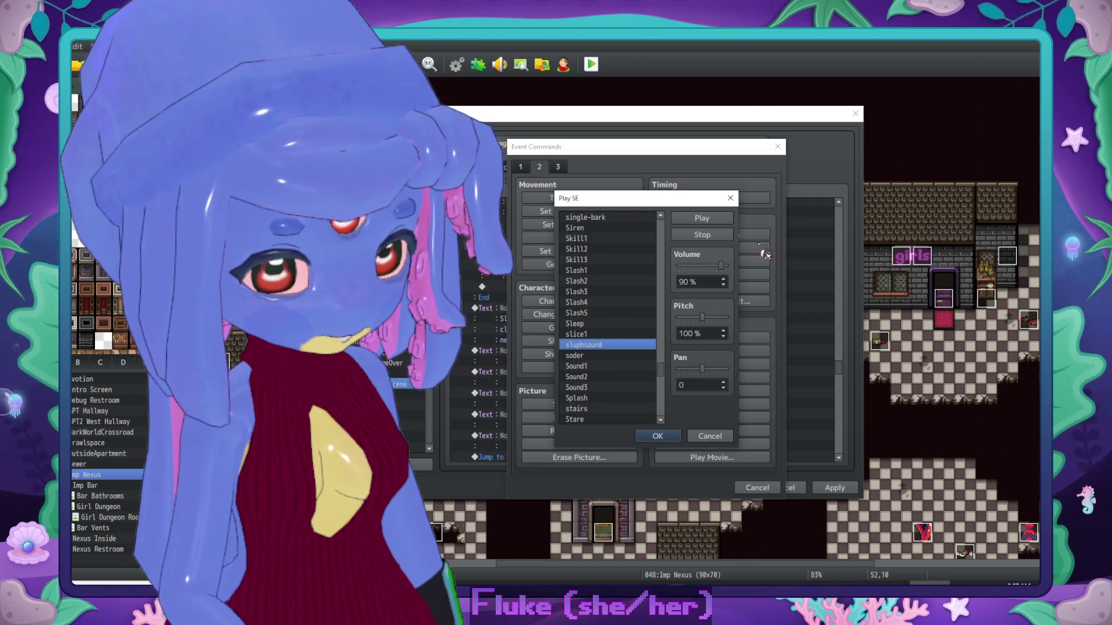
left_click(723, 284)
left_click(723, 285)
left_click(702, 218)
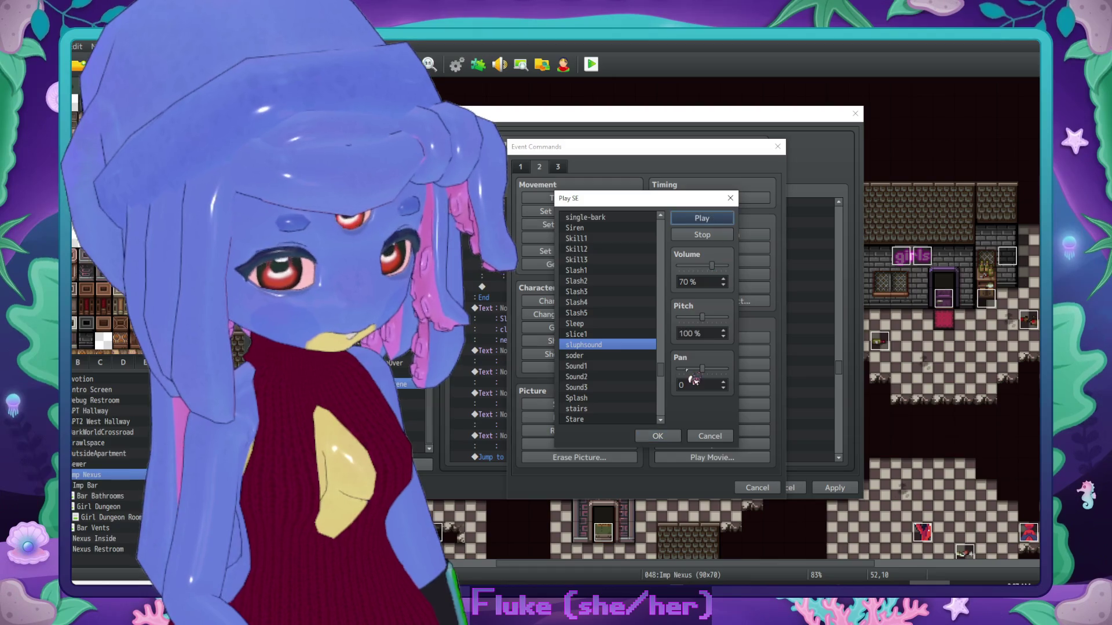
left_click(660, 438)
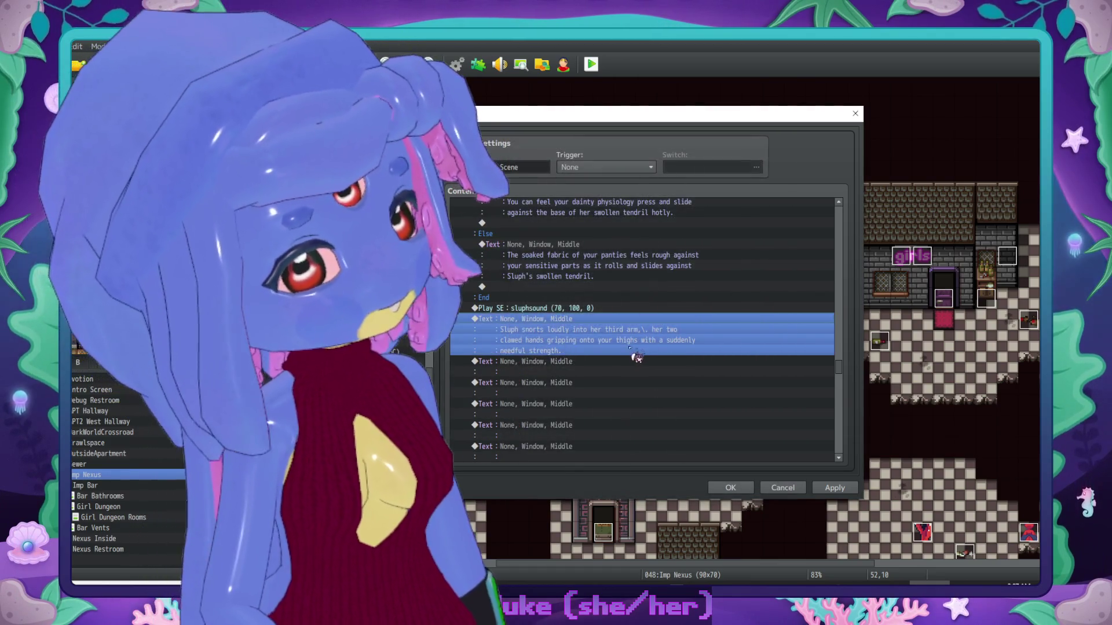
Step: In the empty message, type "You're send tumbling onto your back as she sits upright."
left_click(557, 370)
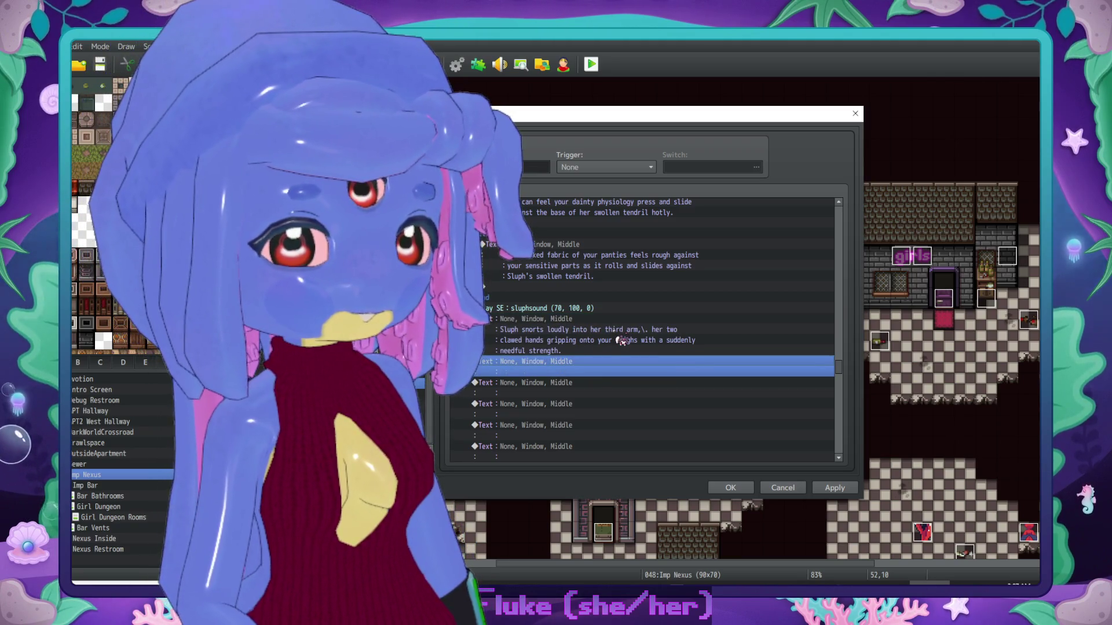
key("Return")
type("You're")
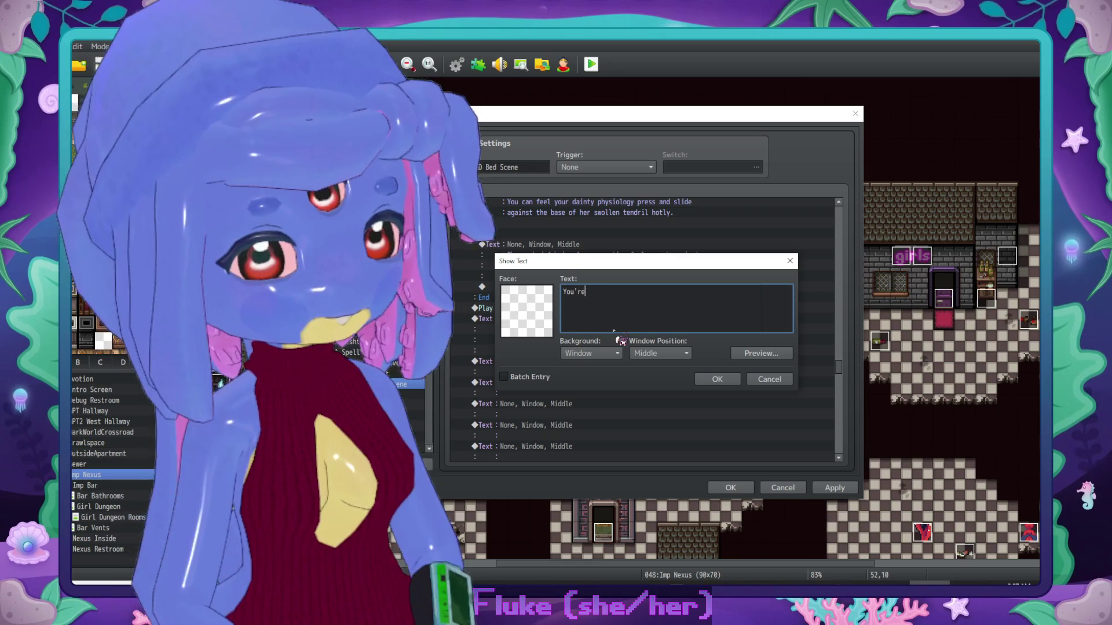
type(" send tumbling onto your ba")
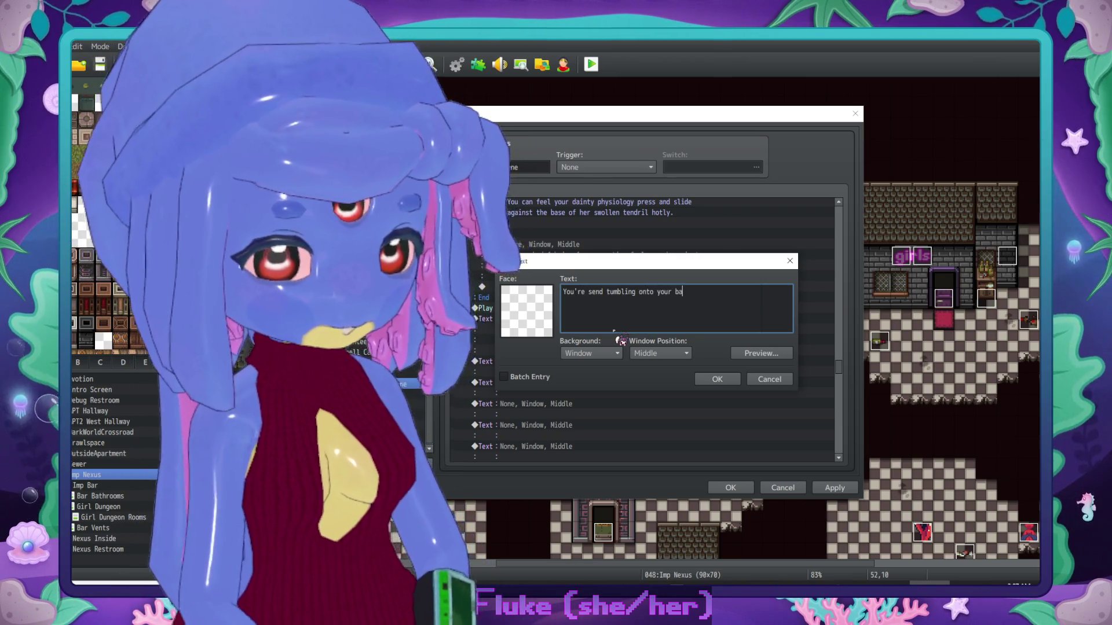
type("ck as she sits")
key("Return")
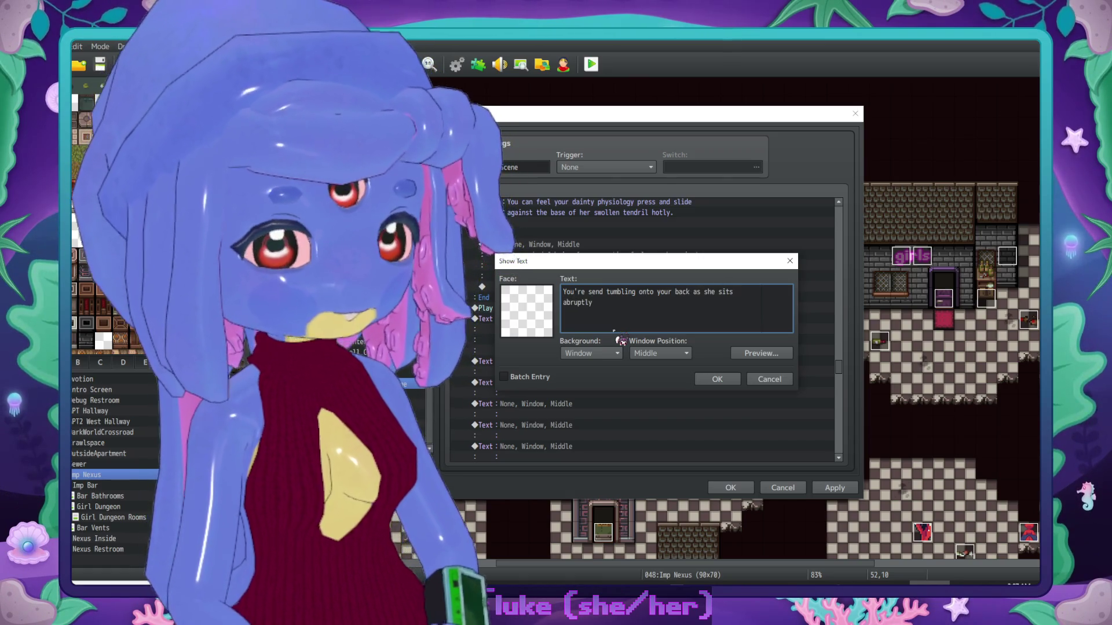
type("upright.\\].")
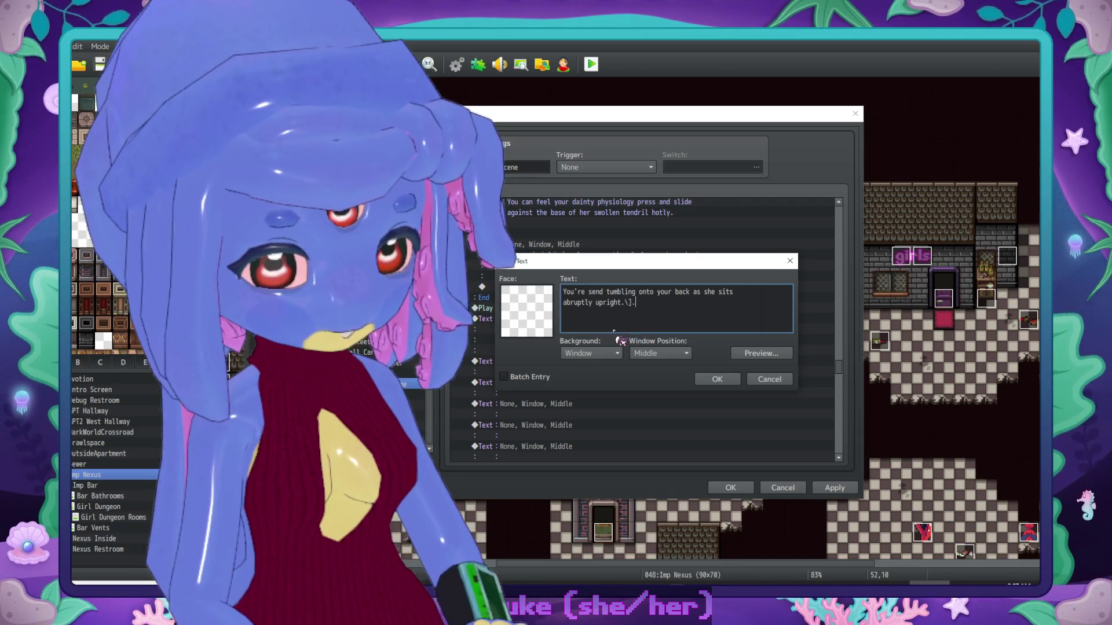
key("BackSpace")
key("BackSpace")
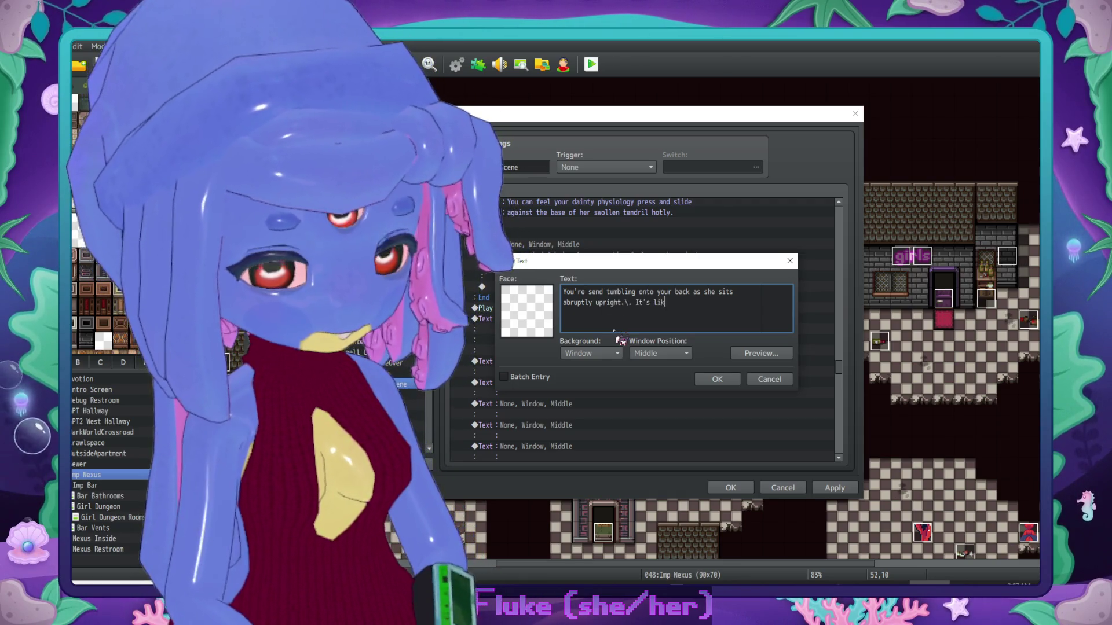
type("ke you w")
Step: Rewrite the closing line to "She moves unimpeded, as if you weighed nothing." and confirm
key("BackSpace")
key("BackSpace")
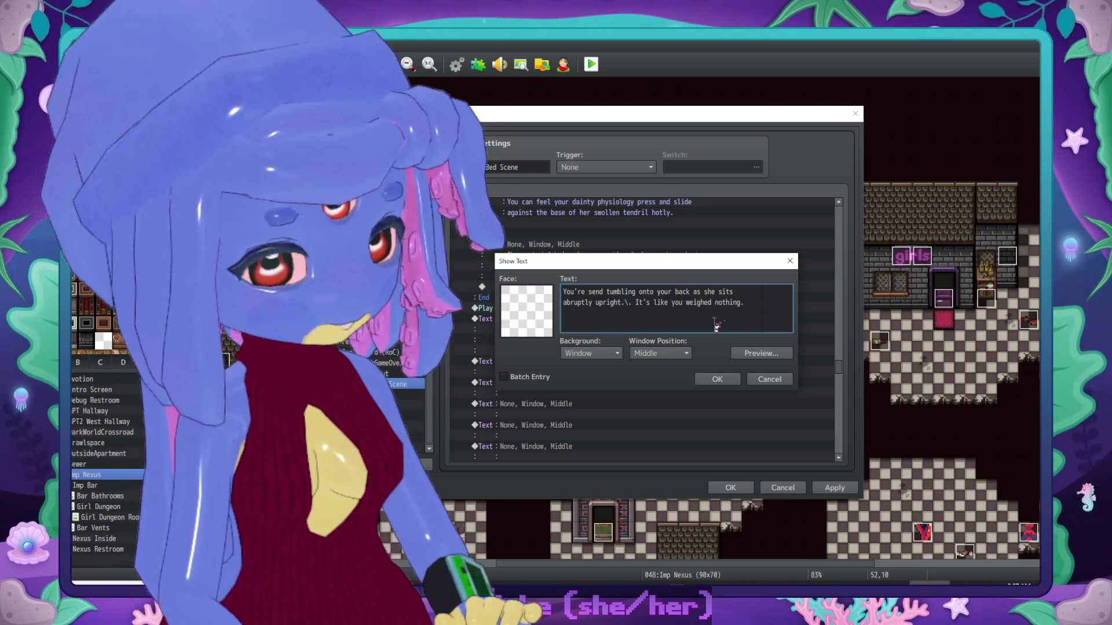
key("ctrl+a")
left_click(758, 306)
key("ctrl+shift+Left")
key("ctrl+shift+Left")
key("ctrl+shift+Left")
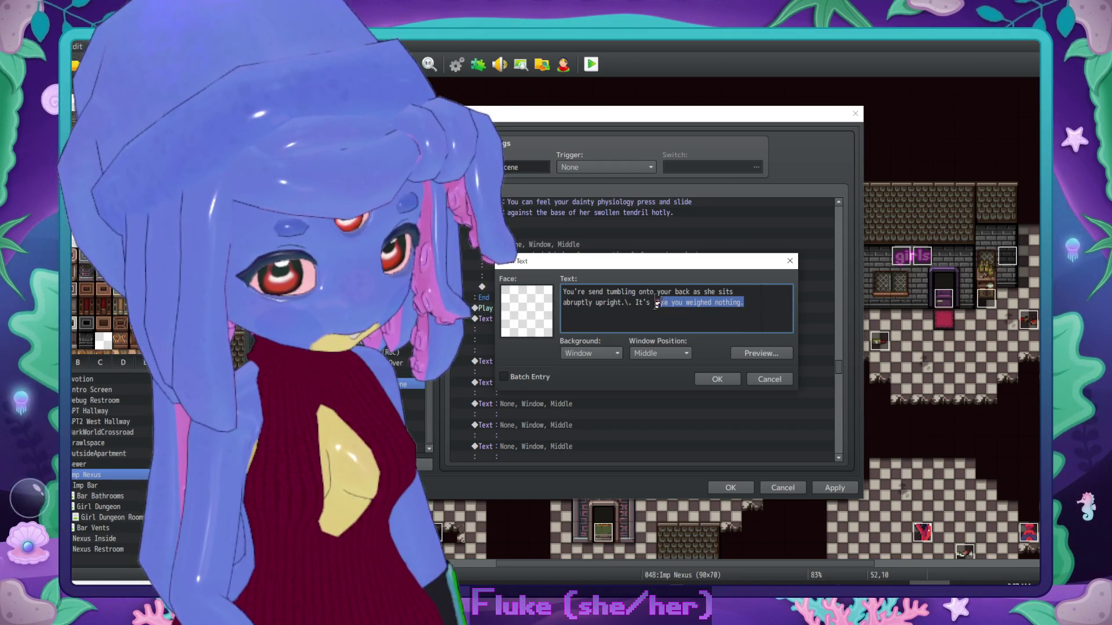
key("BackSpace")
type("mov")
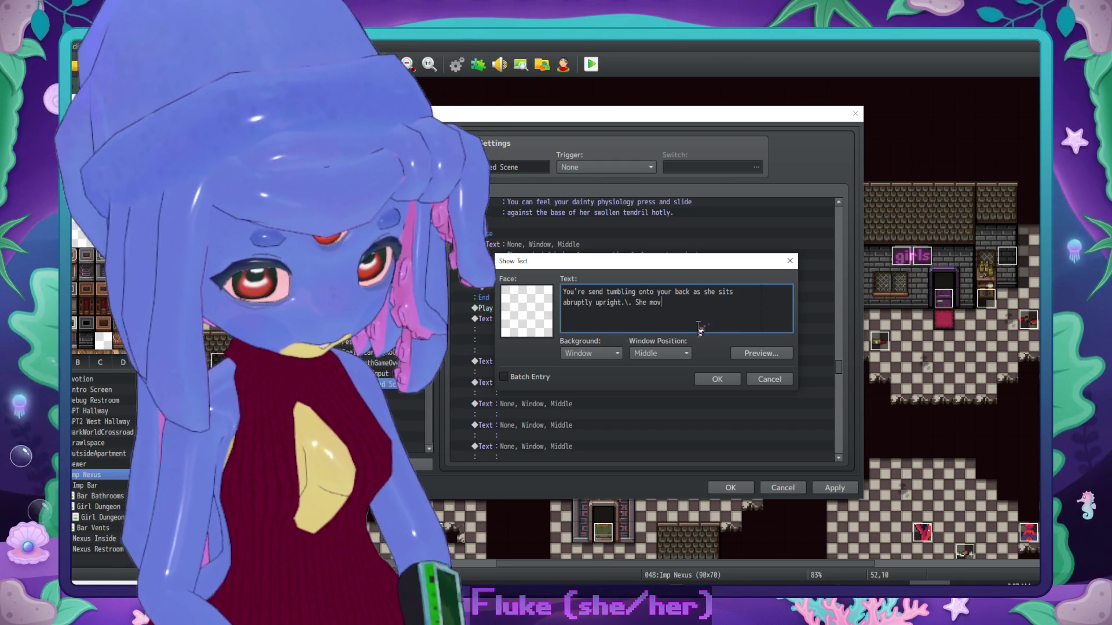
type("es unimpeded,\\.")
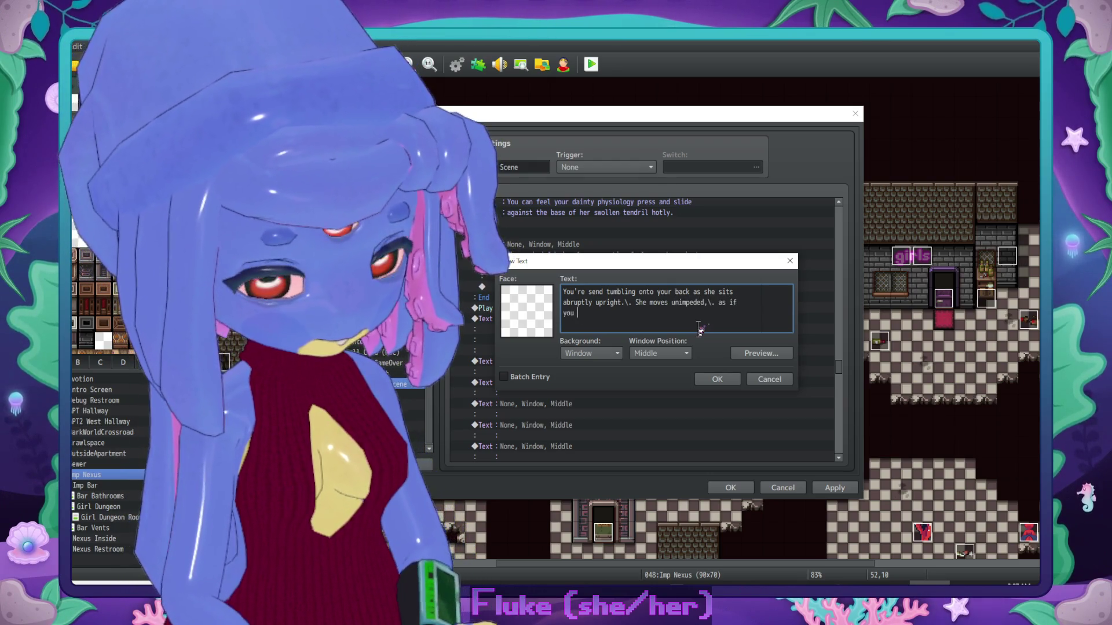
type(" as if you weighed not")
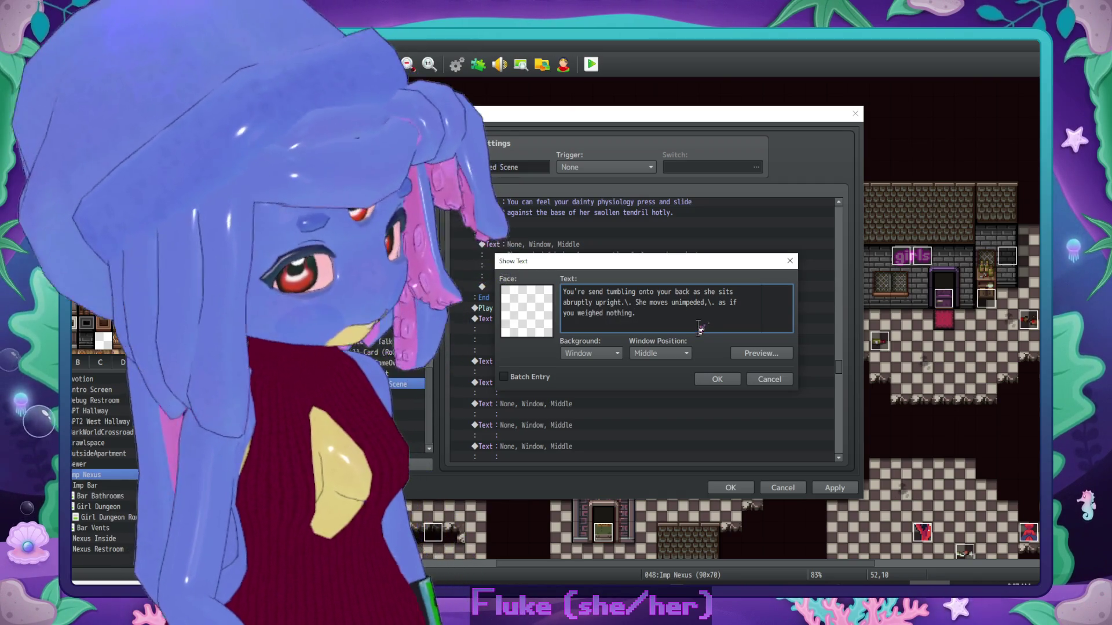
left_click(717, 379)
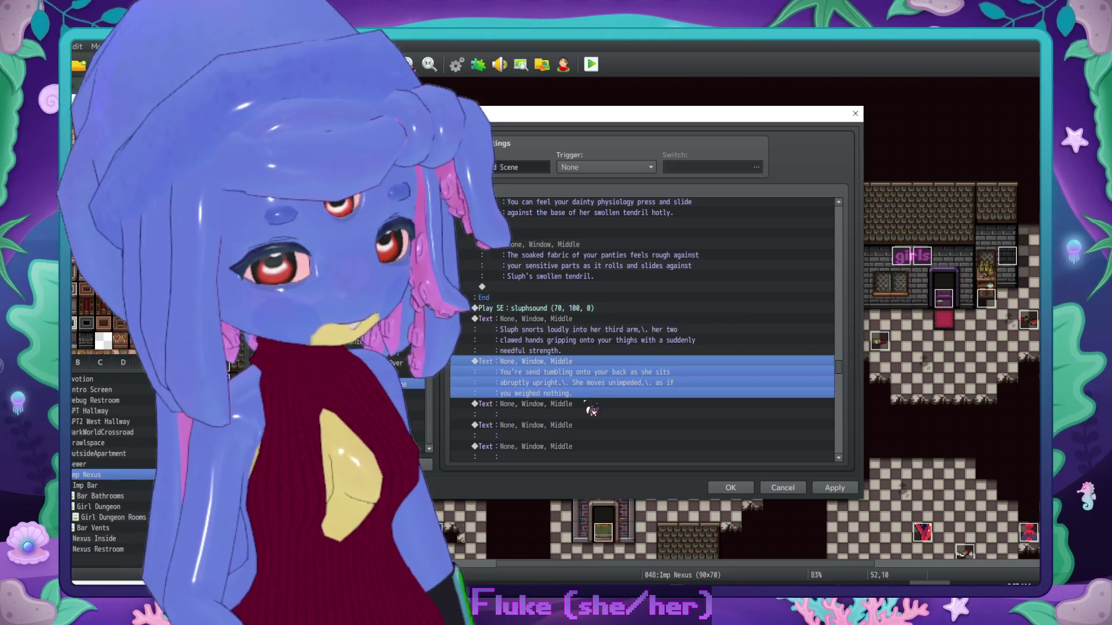
Step: Write "She presses over you and initiates a sudden deep kiss." into the next empty message
left_click(586, 403)
scroll(643, 352, "down", 2)
double_click(658, 344)
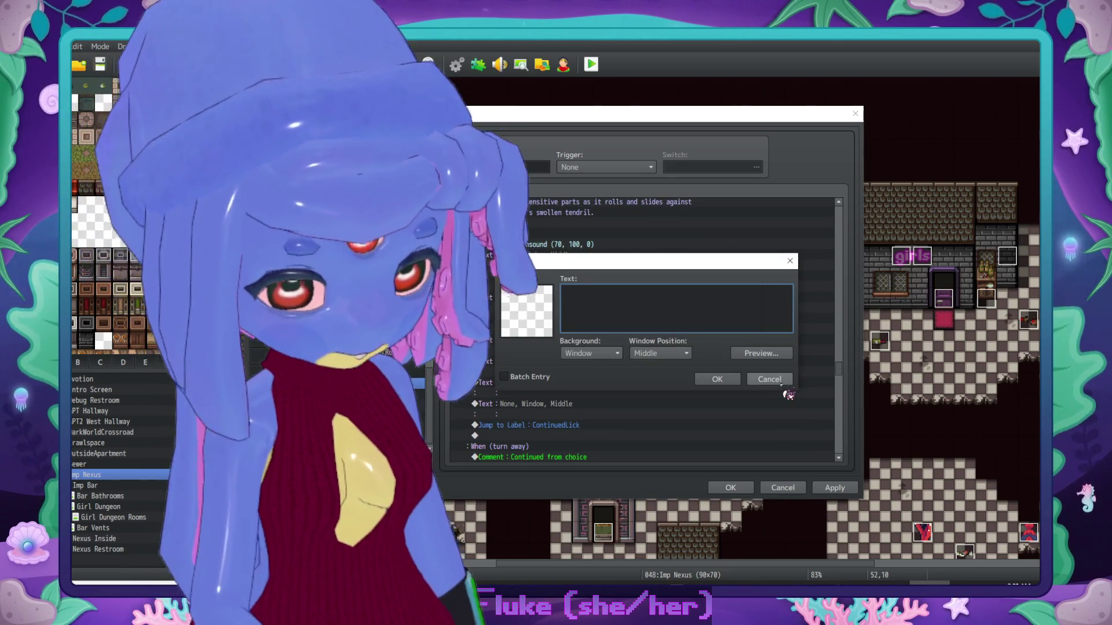
type("She presses")
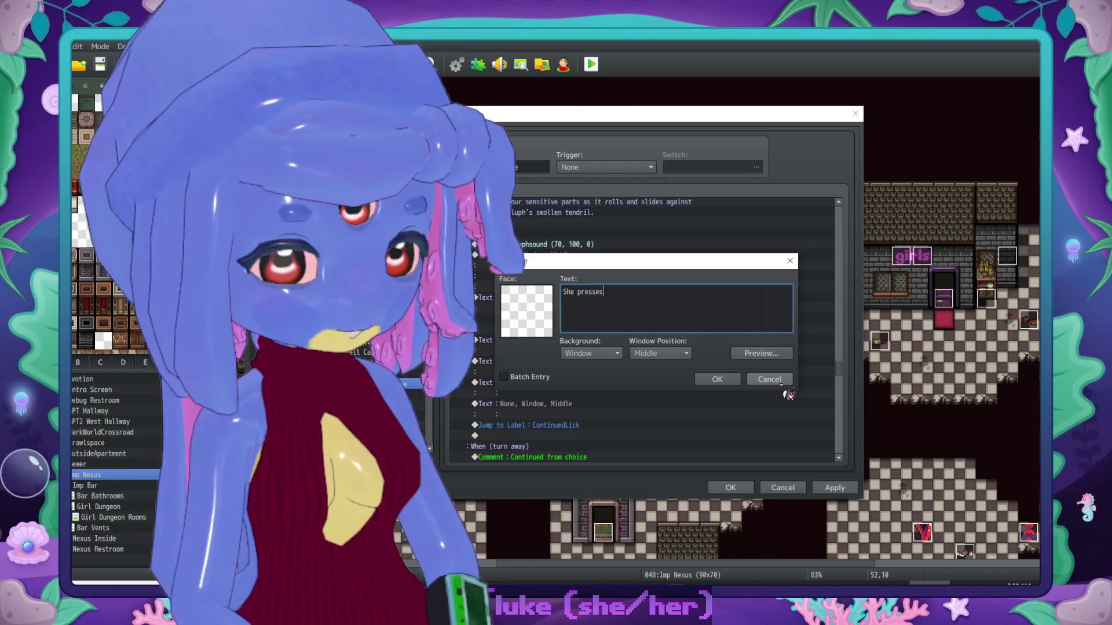
type(",\\. gfo")
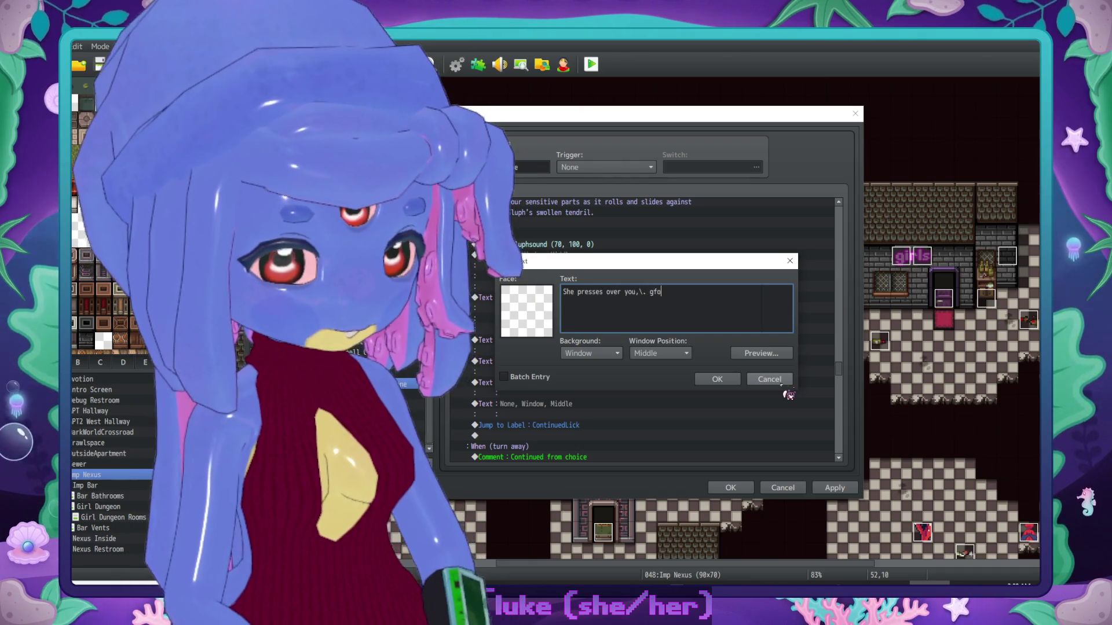
key("BackSpace")
key("BackSpace")
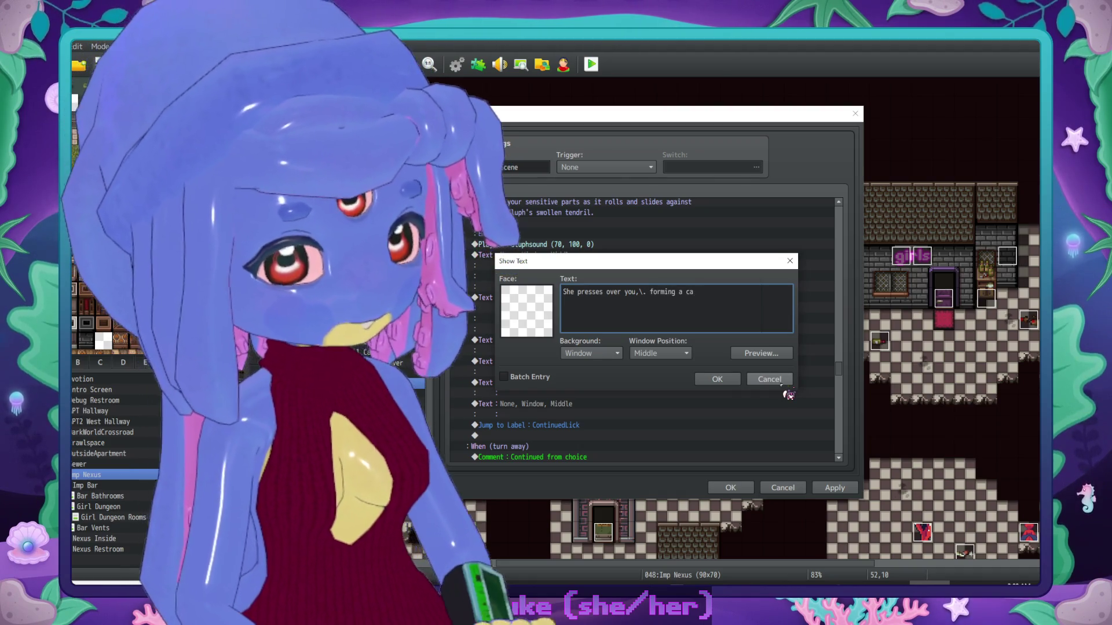
key("BackSpace")
key("BackSpace")
key("BackSpace")
type("initiated a")
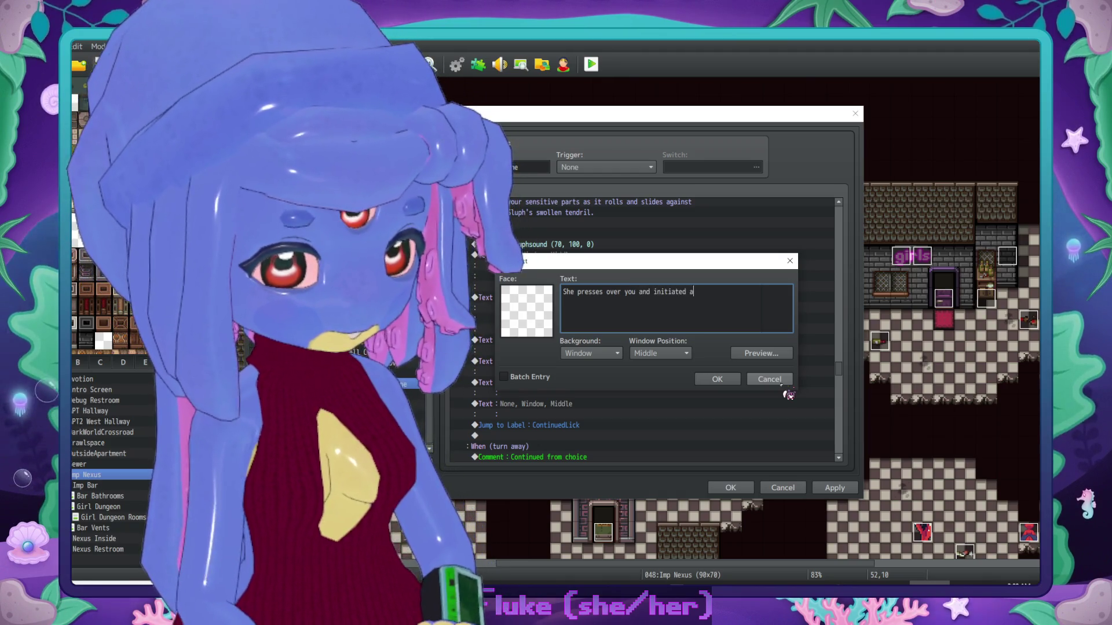
key("BackSpace")
key("BackSpace")
key("BackSpace")
type("s a sudden deep kiss.")
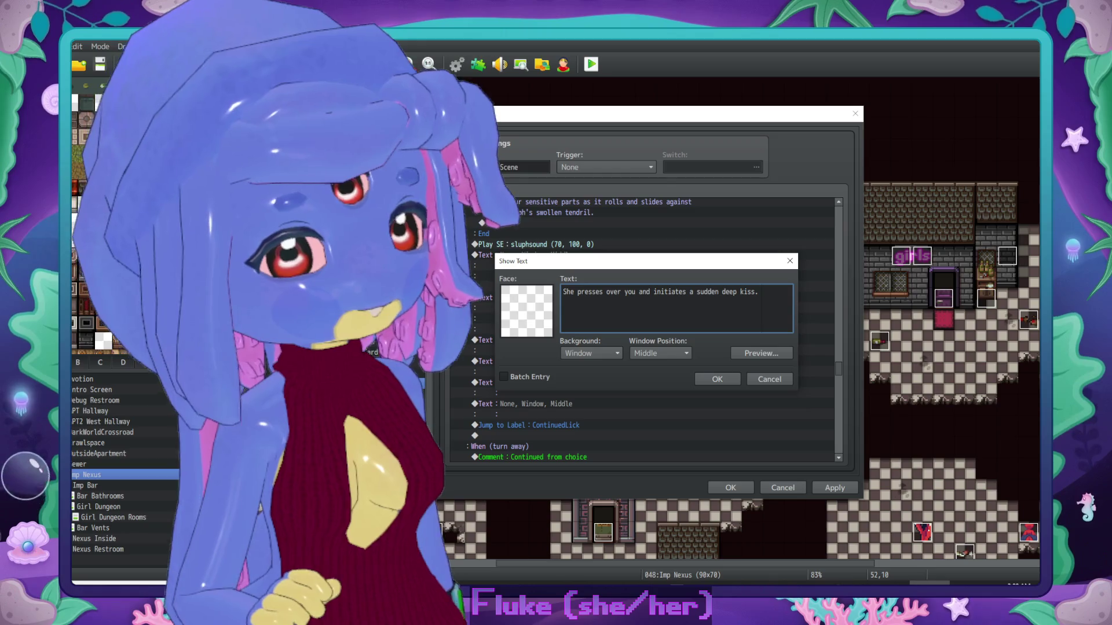
left_click(717, 380)
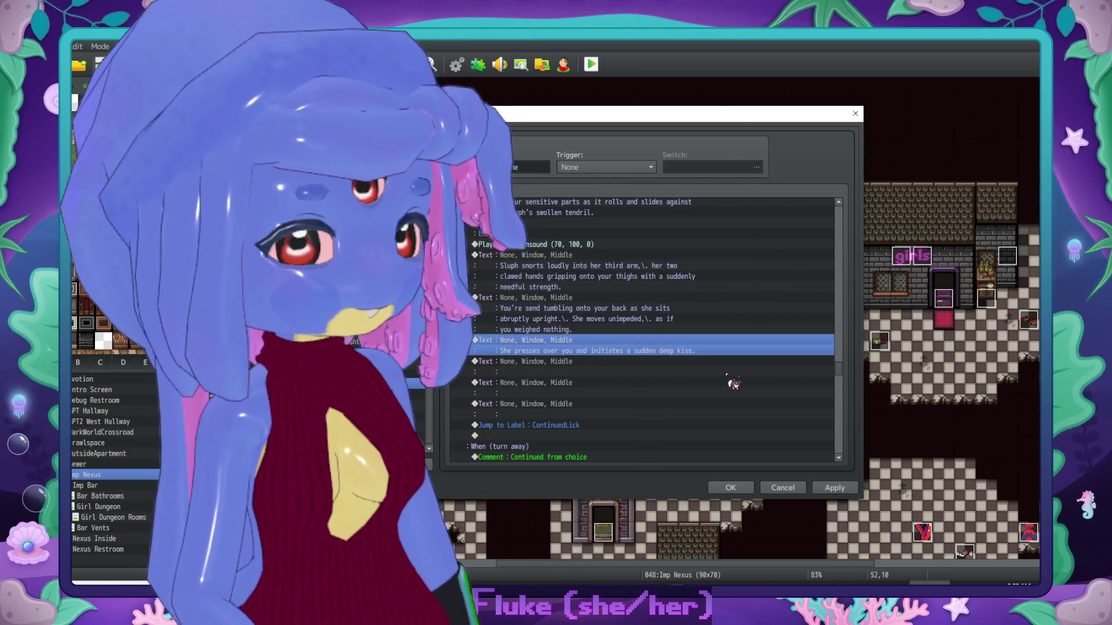
scroll(579, 306, "down", 2)
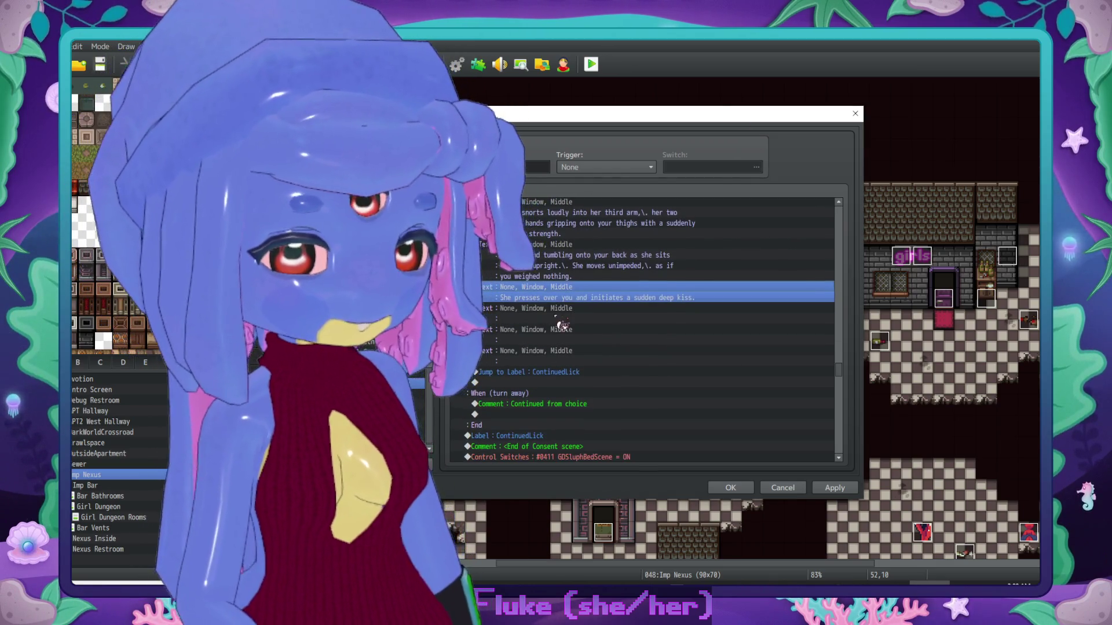
left_click(561, 318)
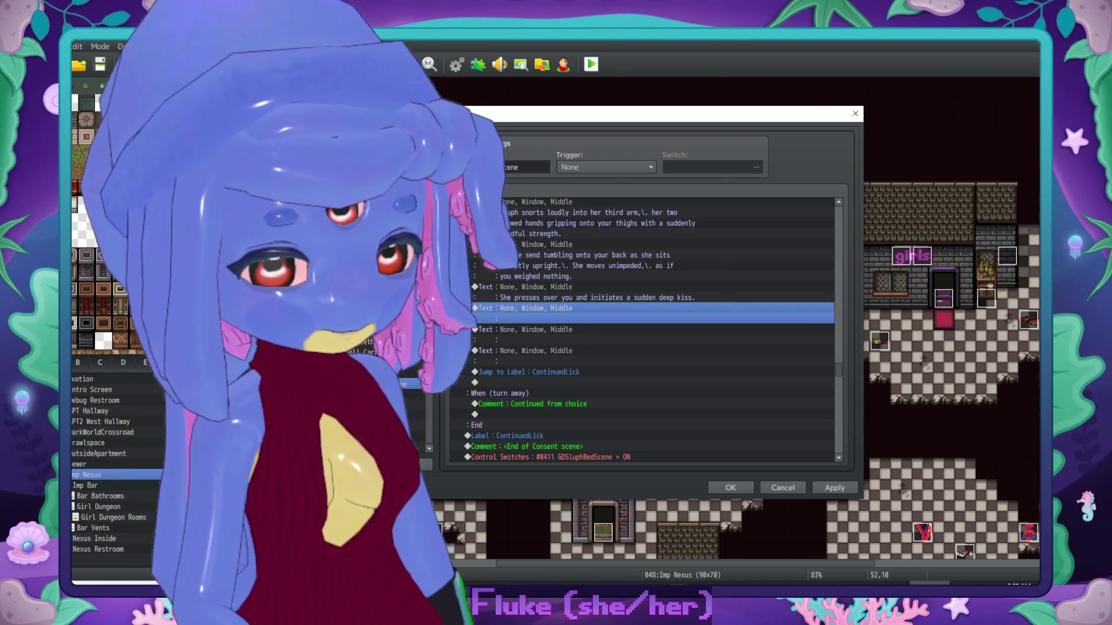
key("alt+Tab")
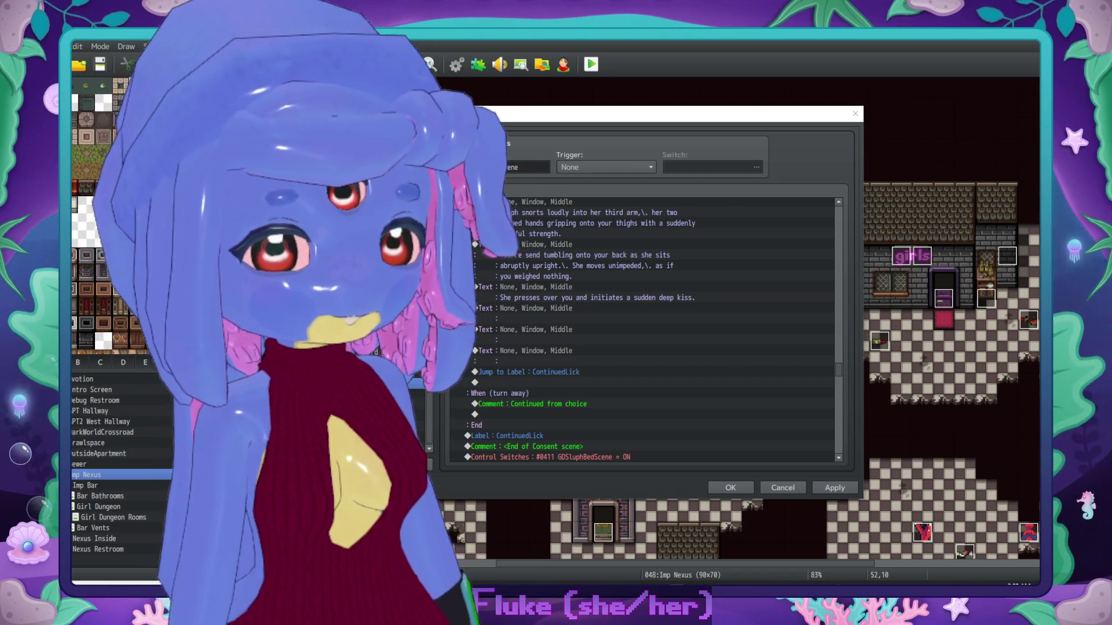
left_click(579, 405)
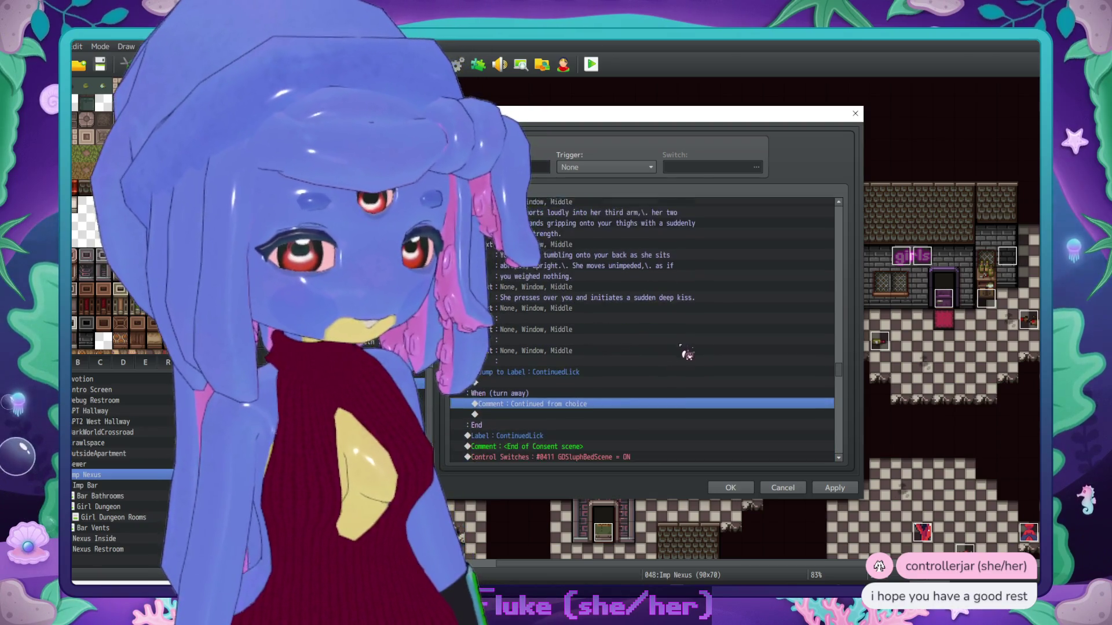
Step: Apply the bed-scene event's changes and close its editor with OK
scroll(810, 462, "down", 1)
left_click(844, 493)
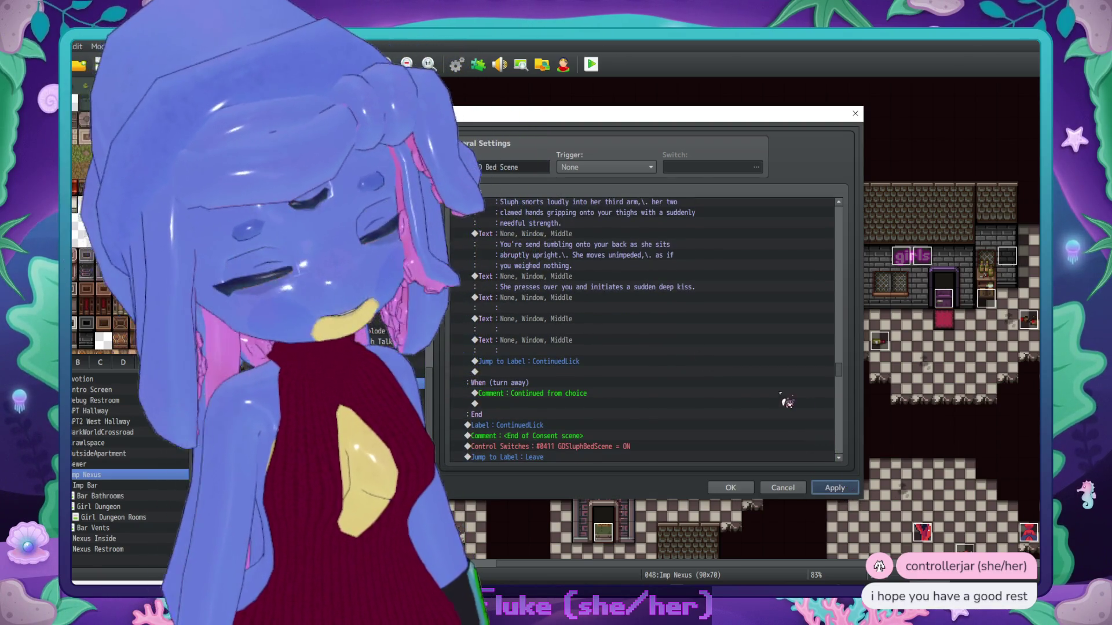
key("space")
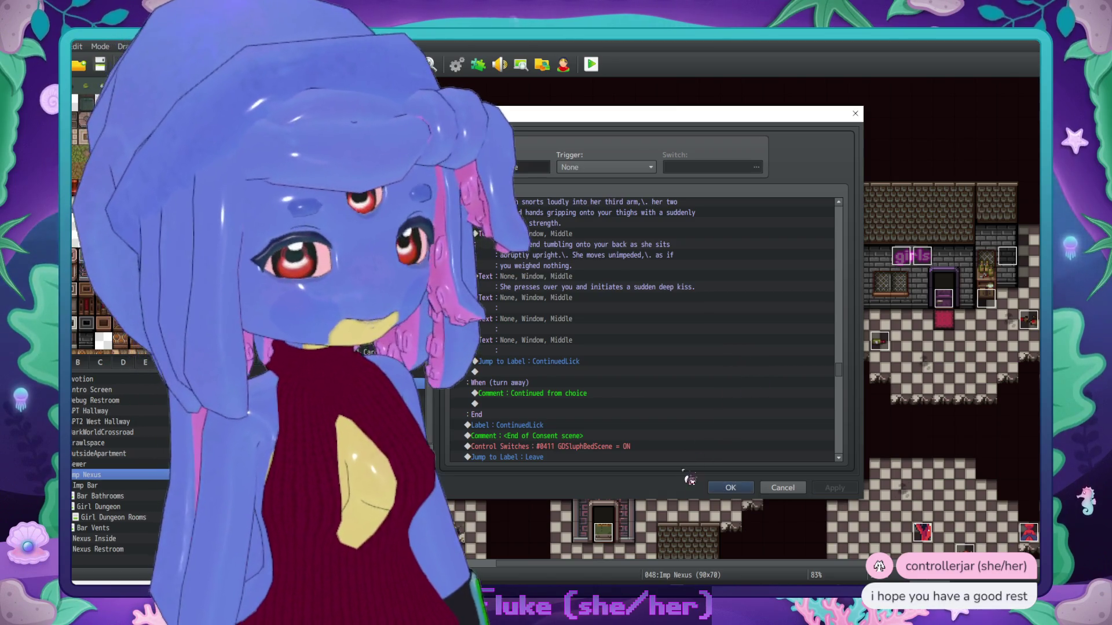
left_click(730, 488)
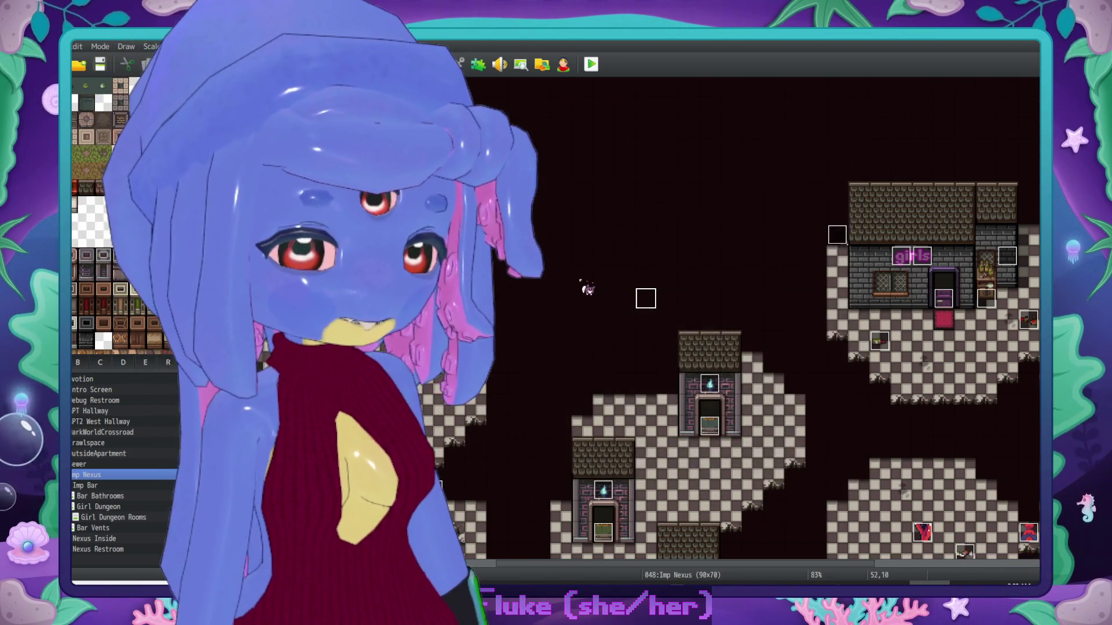